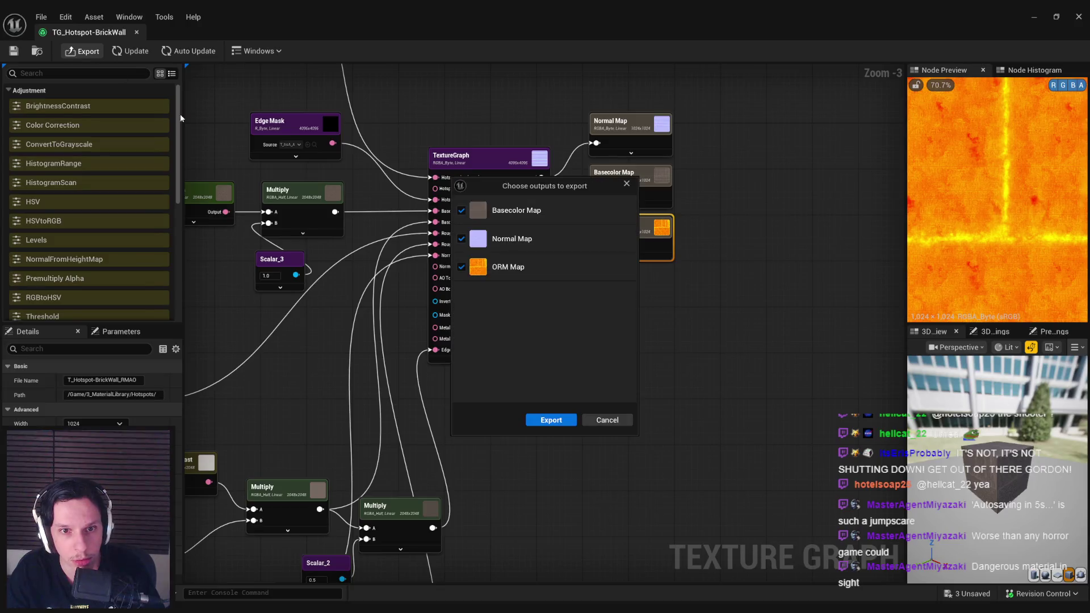
Export the BrickWall Basecolor, Normal and ORM maps, open the RMAO texture, and save all assets
click(551, 419)
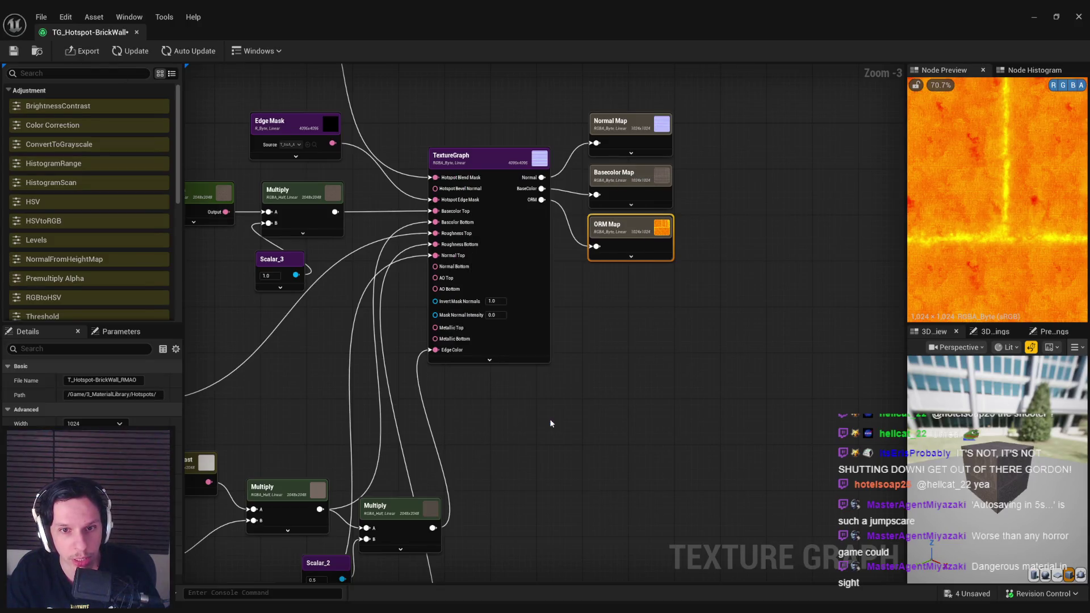
click(1034, 17)
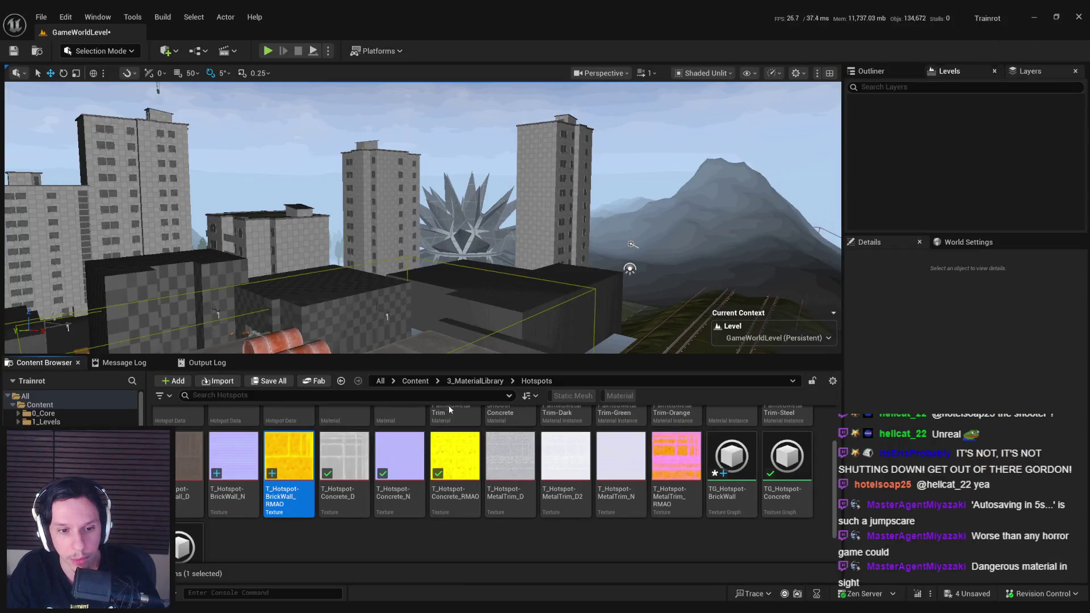
double_click(291, 505)
key(ctrl+shift+s)
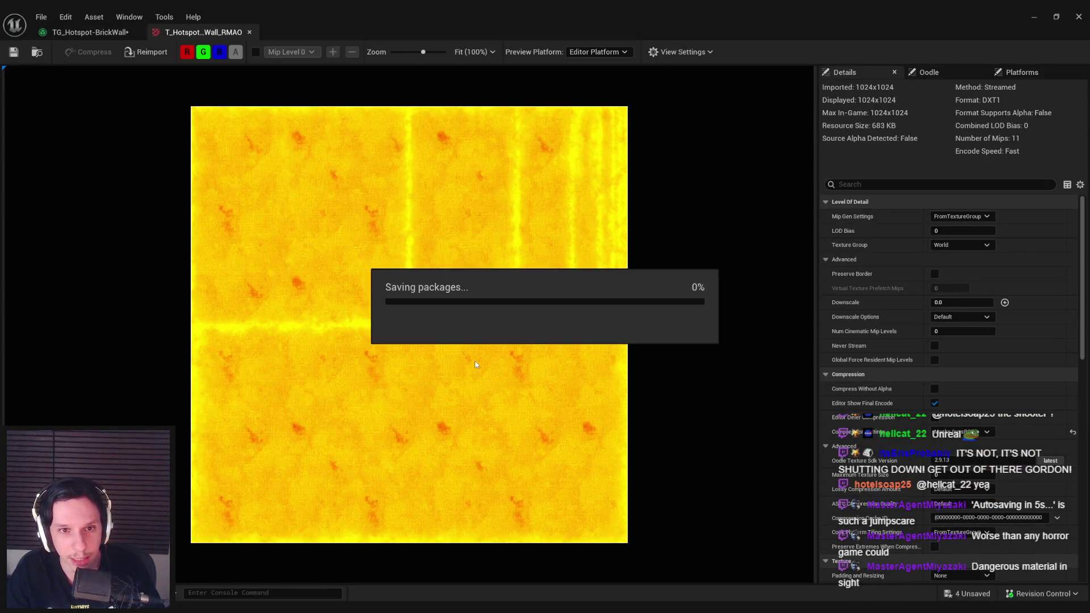
click(72, 32)
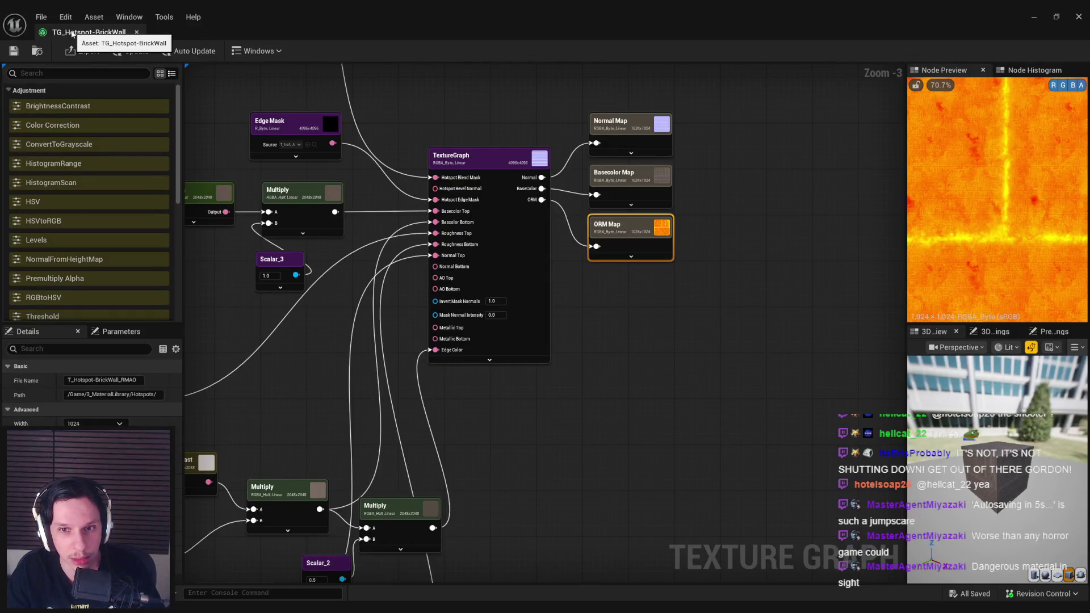
key(alt+Tab)
Switch the station viewport from Unlit to Lit rendering
mouse_move(382, 162)
mouse_down()
mouse_move(420, 193)
mouse_move(400, 183)
mouse_move(368, 256)
mouse_move(347, 267)
mouse_up()
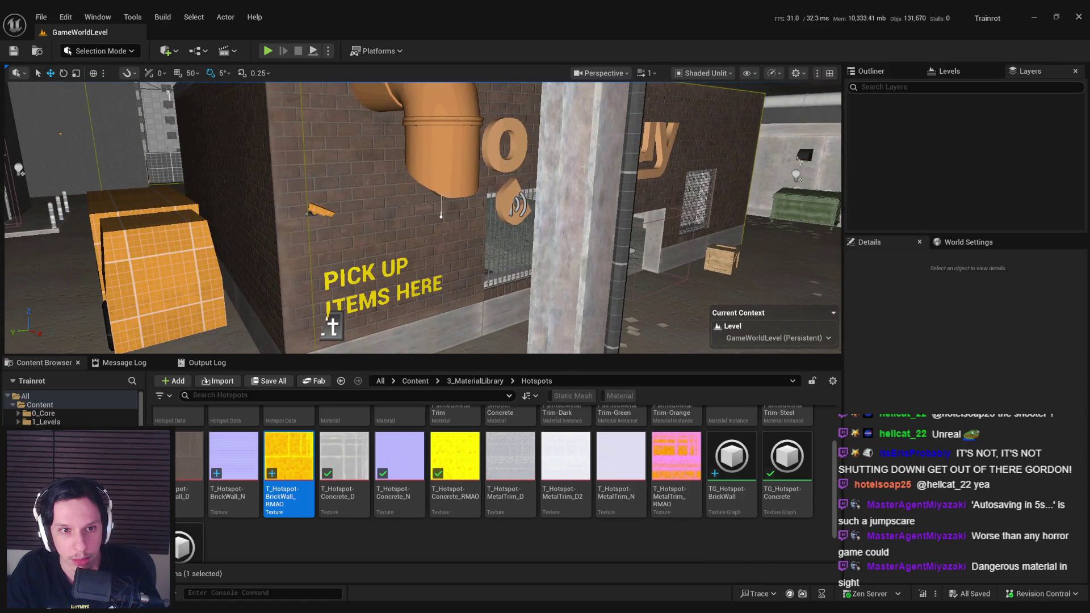
click(705, 74)
click(690, 115)
mouse_move(573, 267)
mouse_down()
mouse_move(596, 276)
mouse_move(503, 249)
mouse_move(477, 255)
mouse_up()
Run 'stat fps' in the console to show the frame rate, and check the Output Log
key(grave)
text(stat fps)
key(Return)
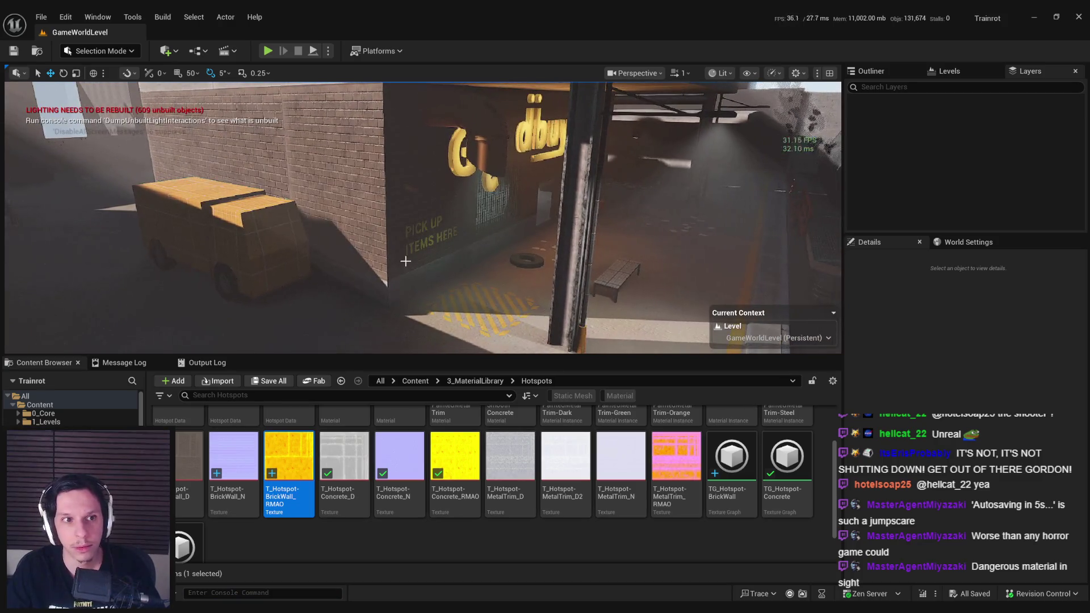
click(177, 363)
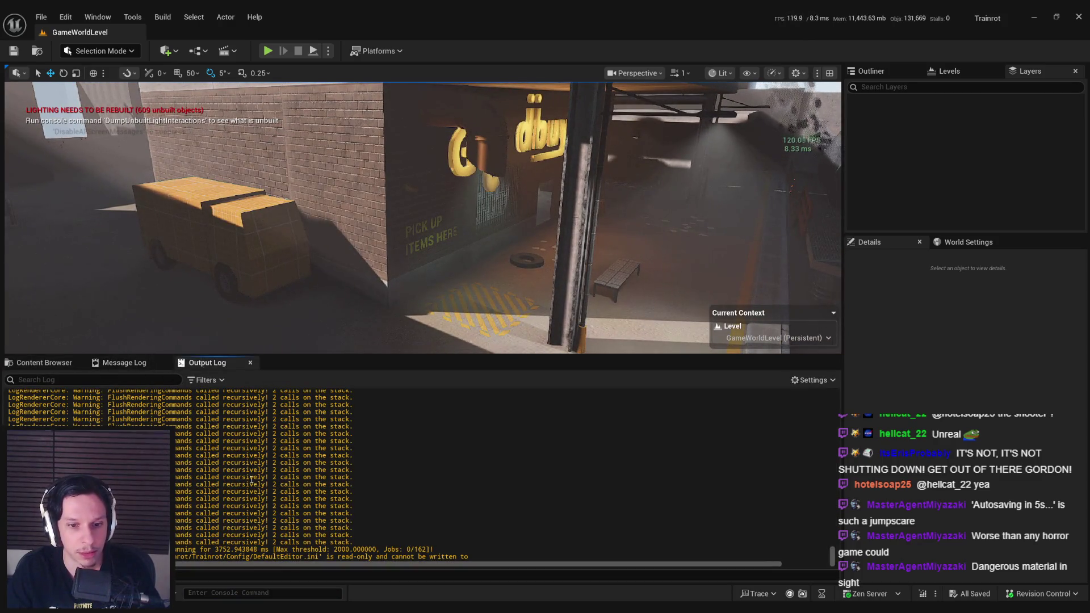
click(44, 363)
mouse_move(483, 289)
mouse_down()
mouse_move(600, 313)
mouse_move(600, 267)
mouse_move(597, 311)
mouse_up()
key(F11)
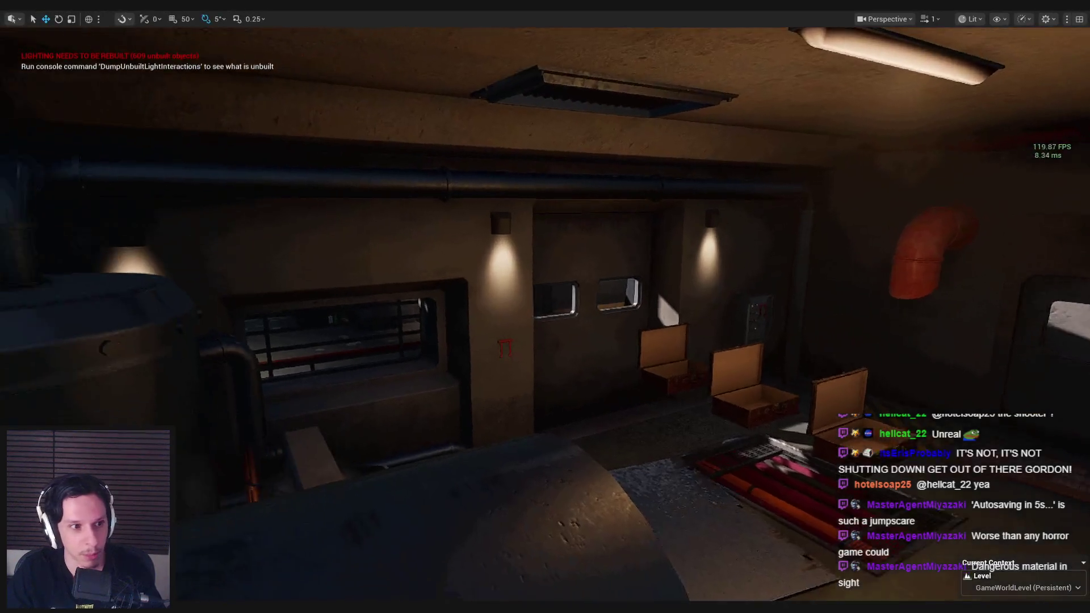
key(alt+p)
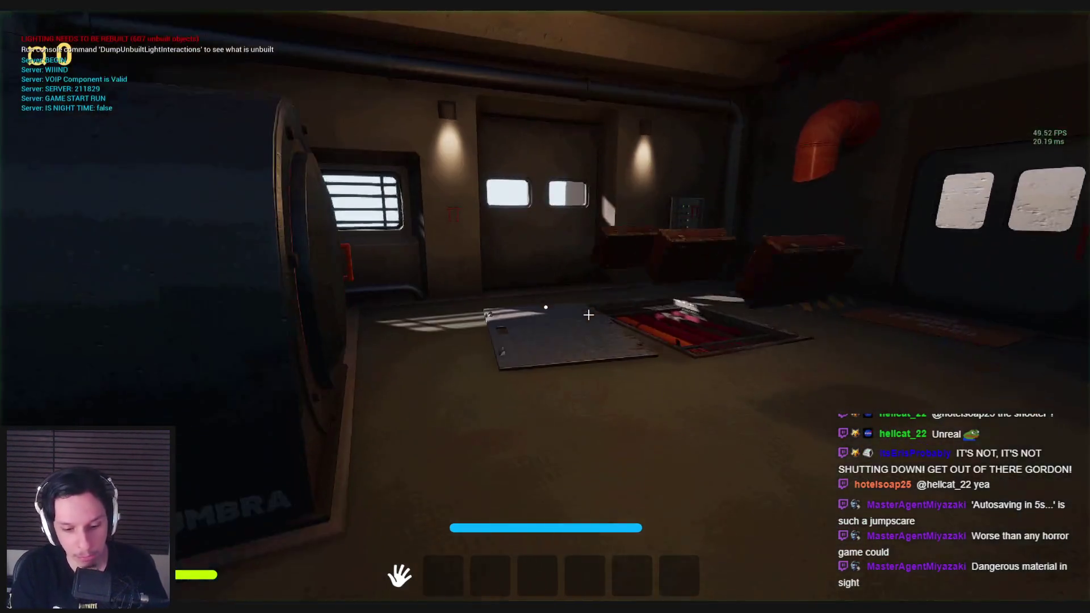
click(589, 315)
key(w)
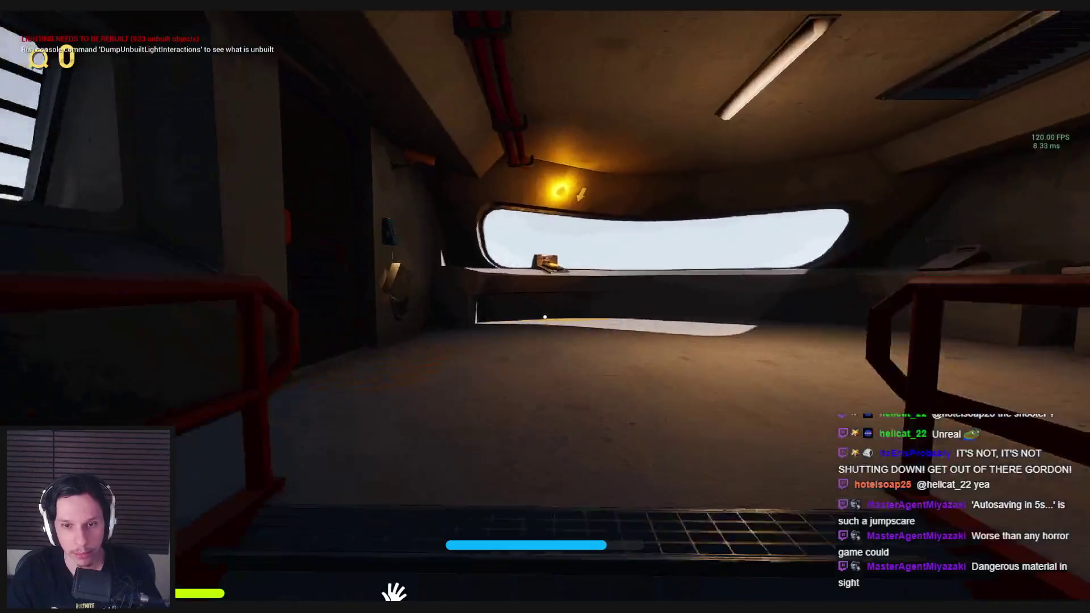
key(e)
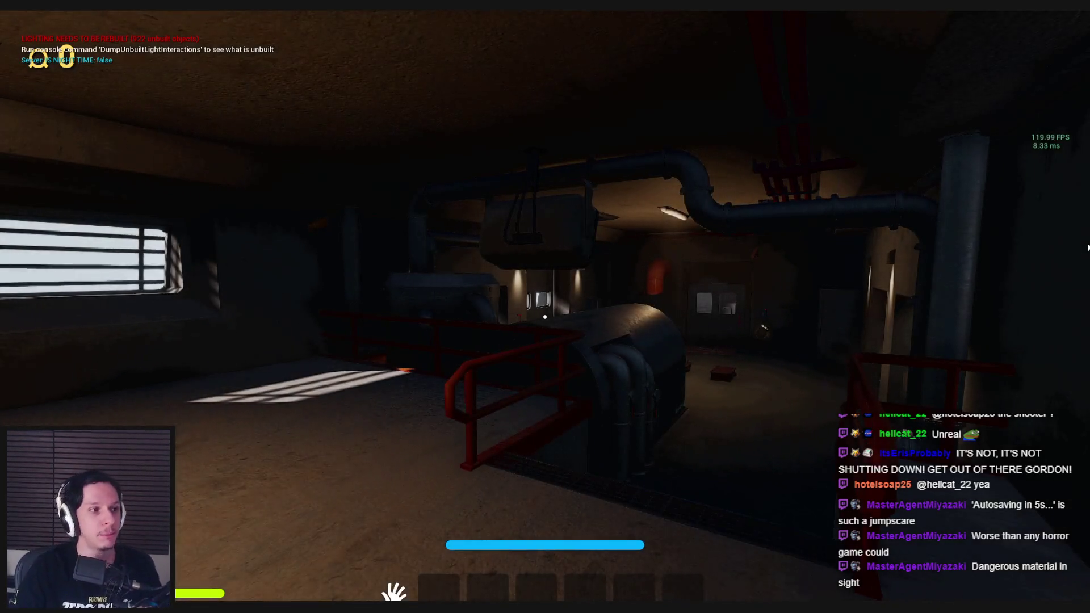
key(w)
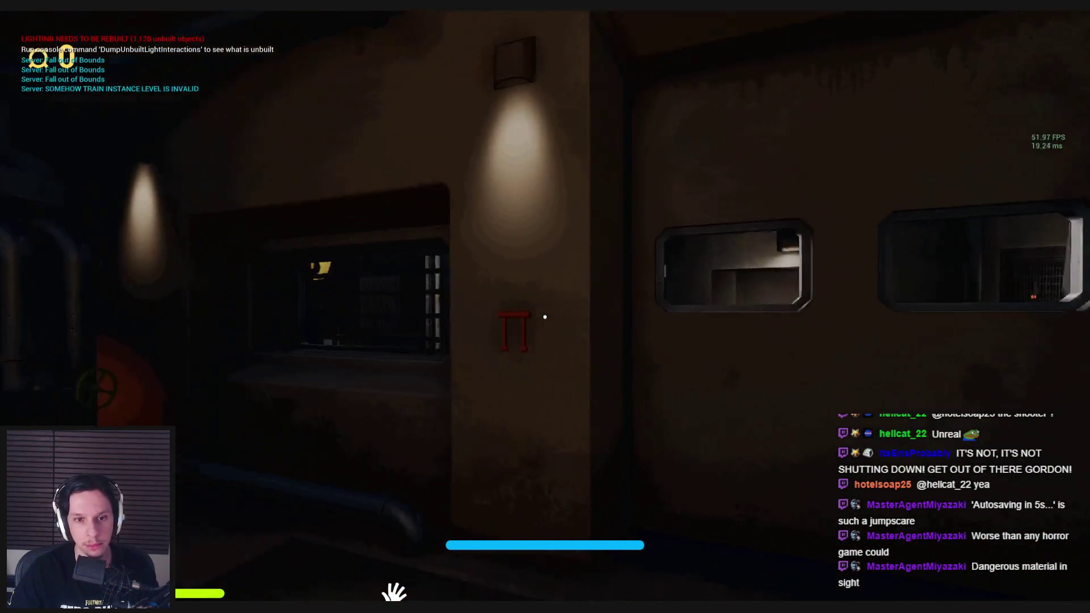
click(538, 374)
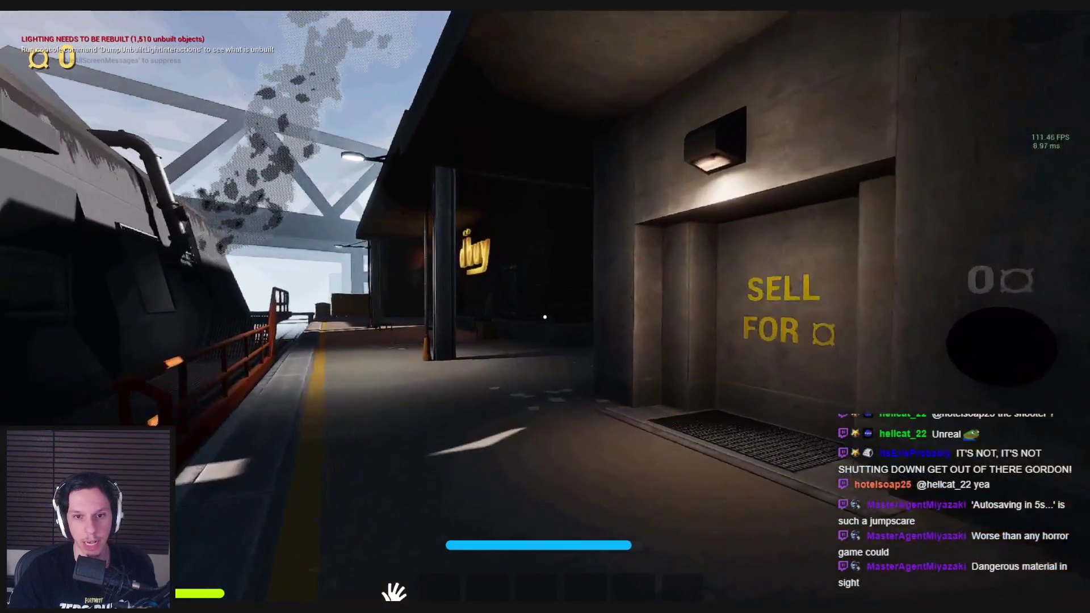
key(w)
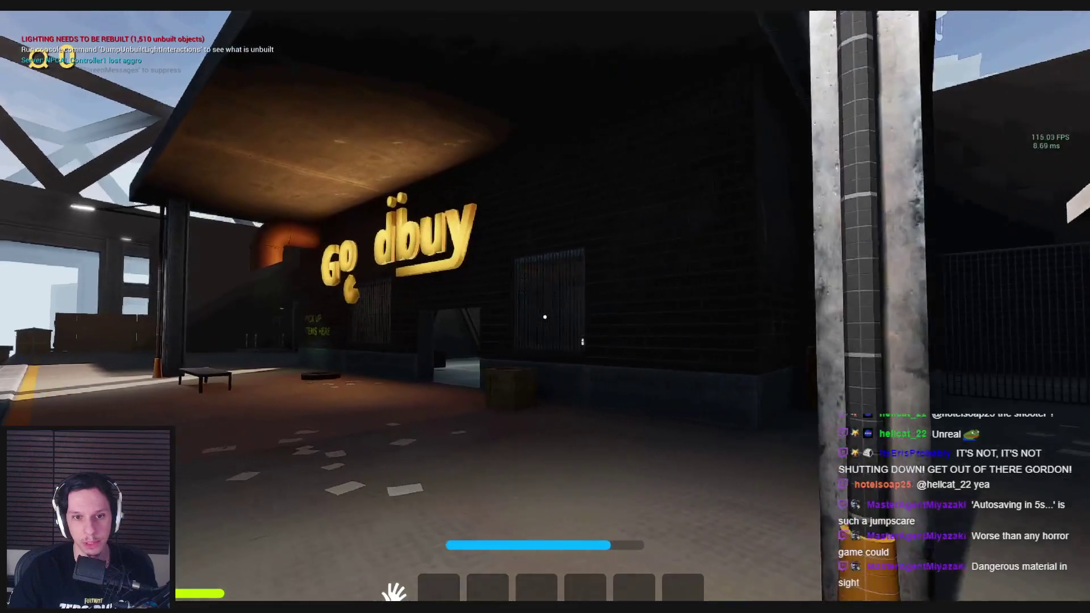
key(w)
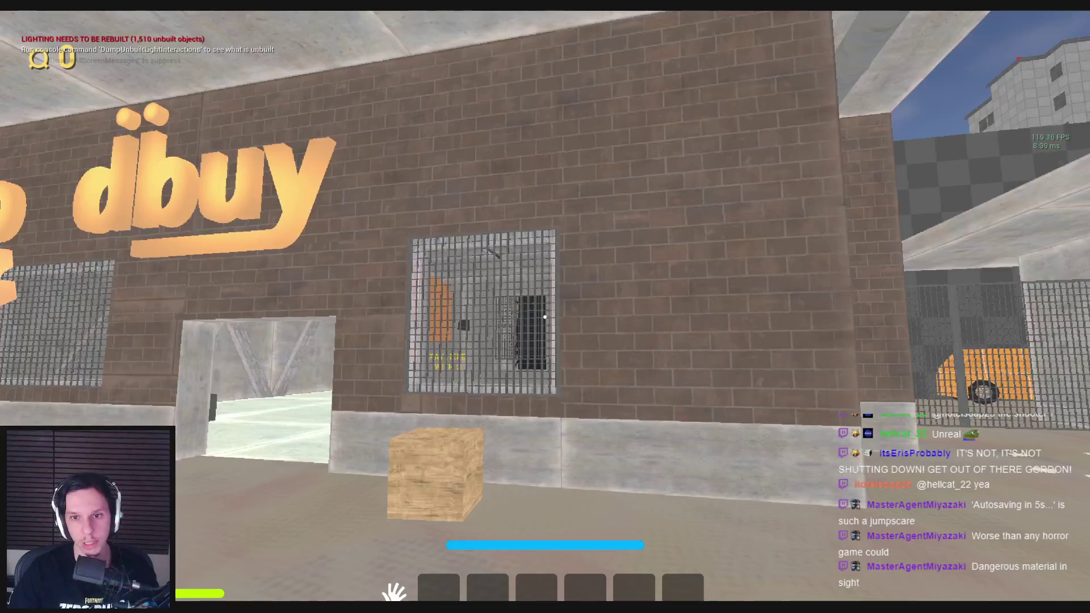
key(s)
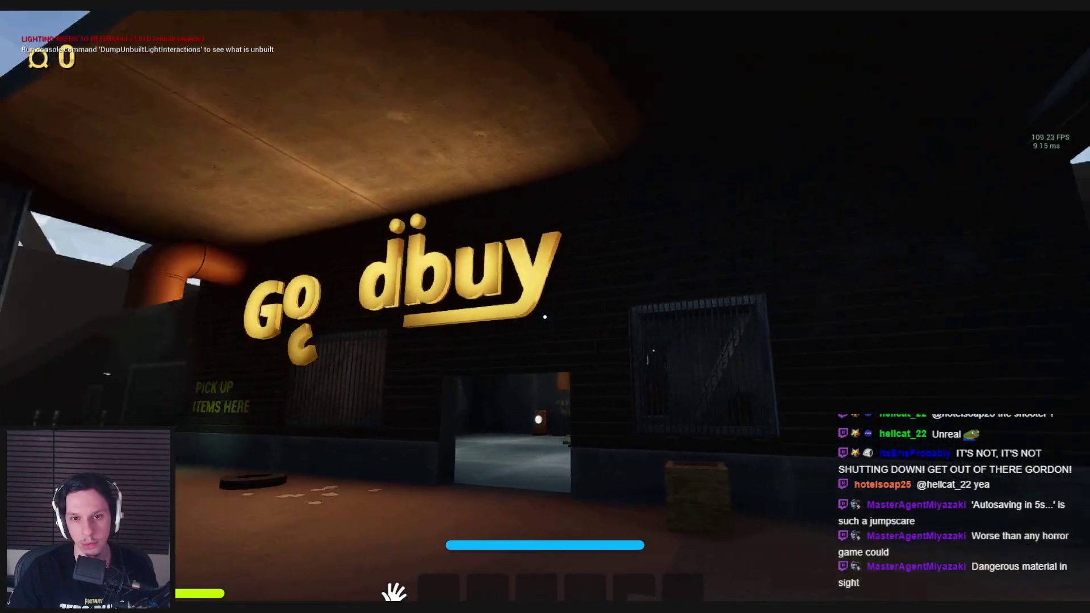
key(w)
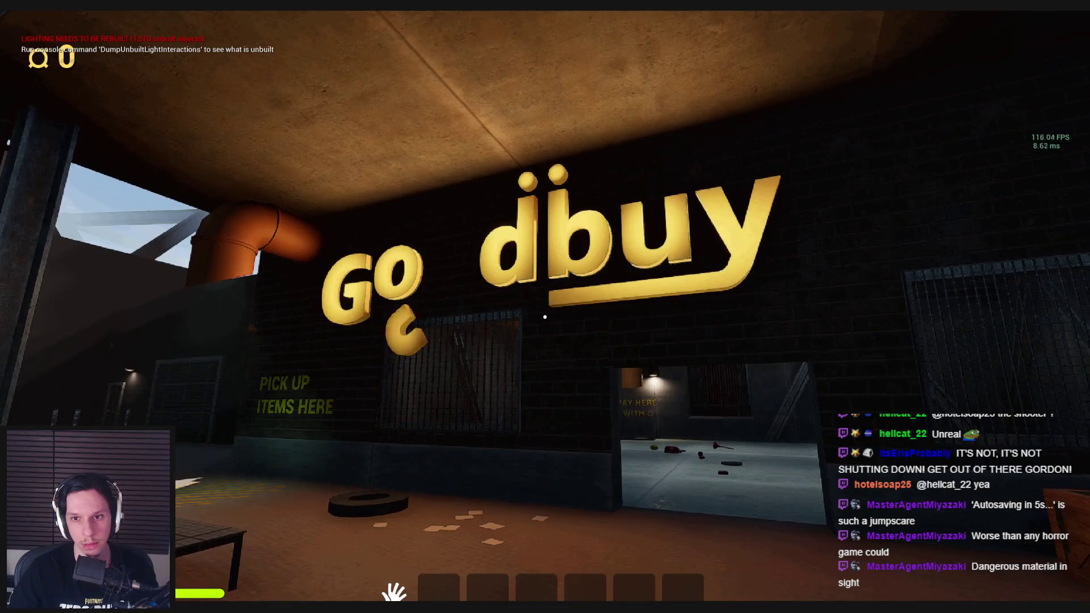
key(w)
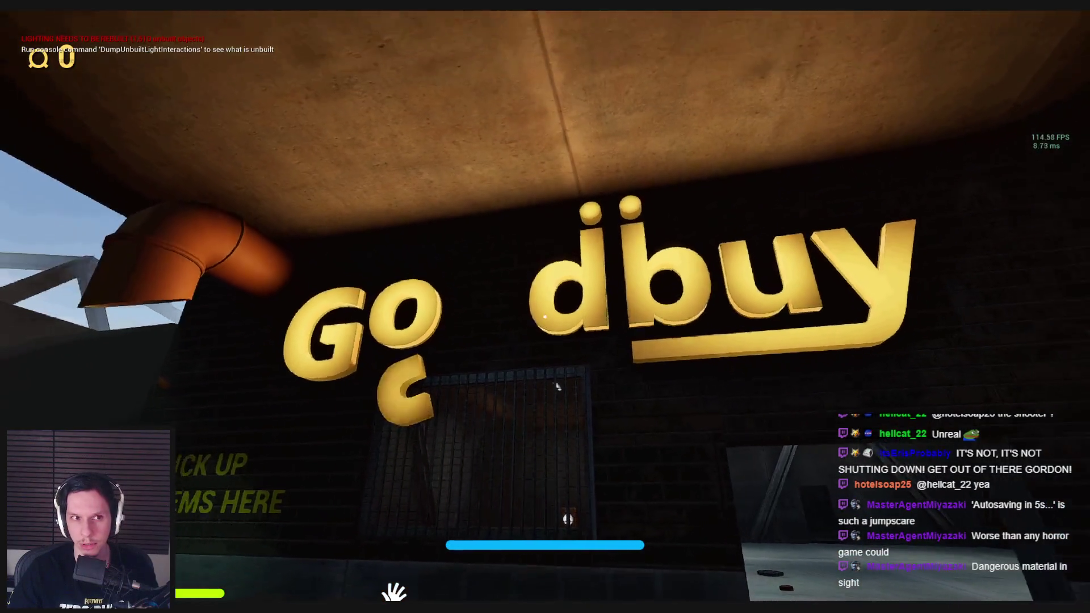
key(s)
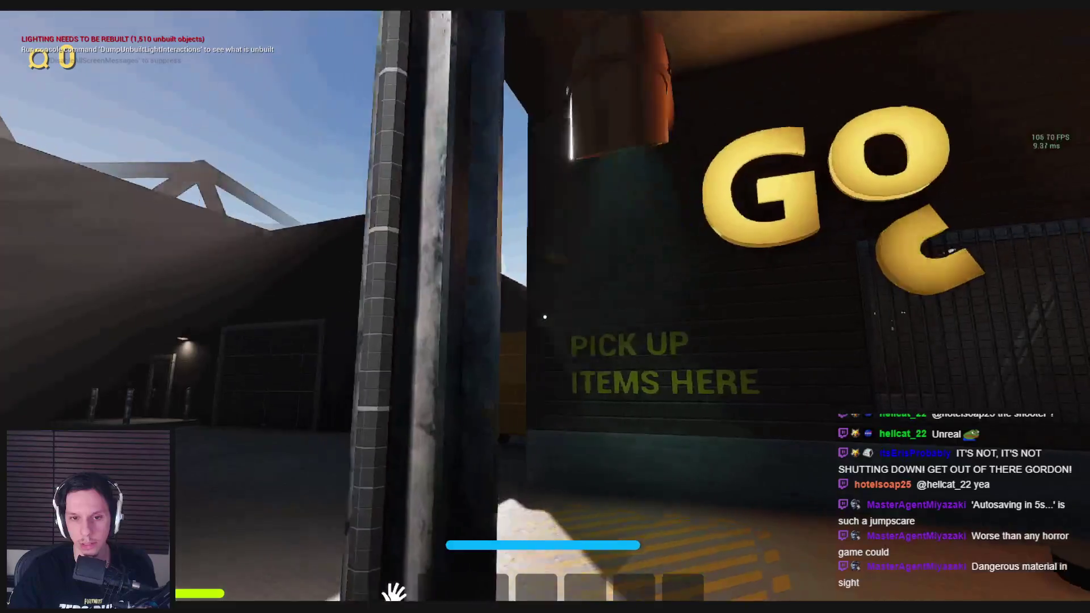
key(w)
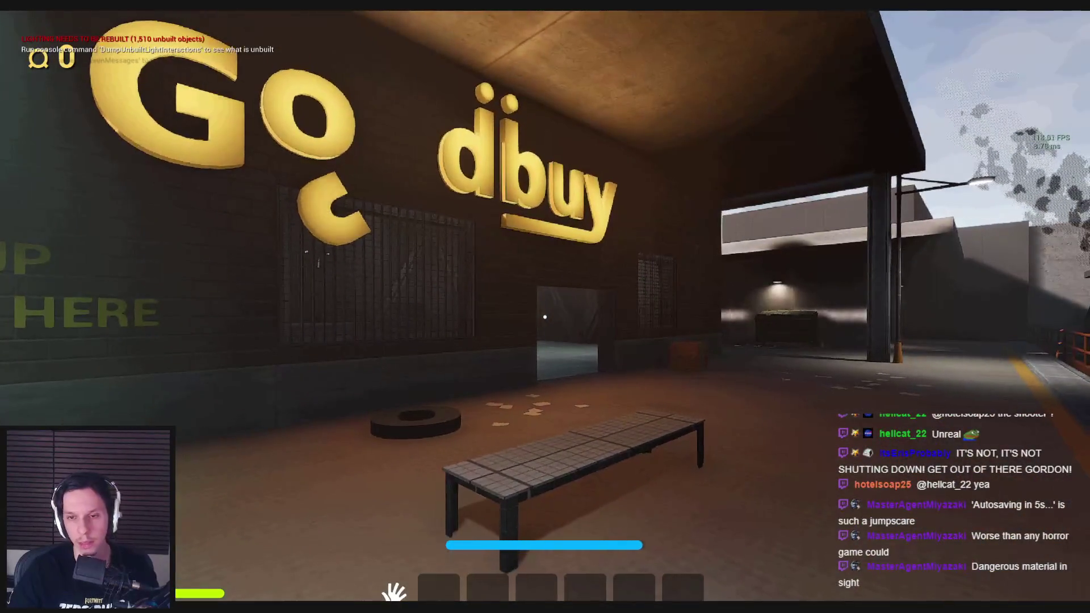
key(Escape)
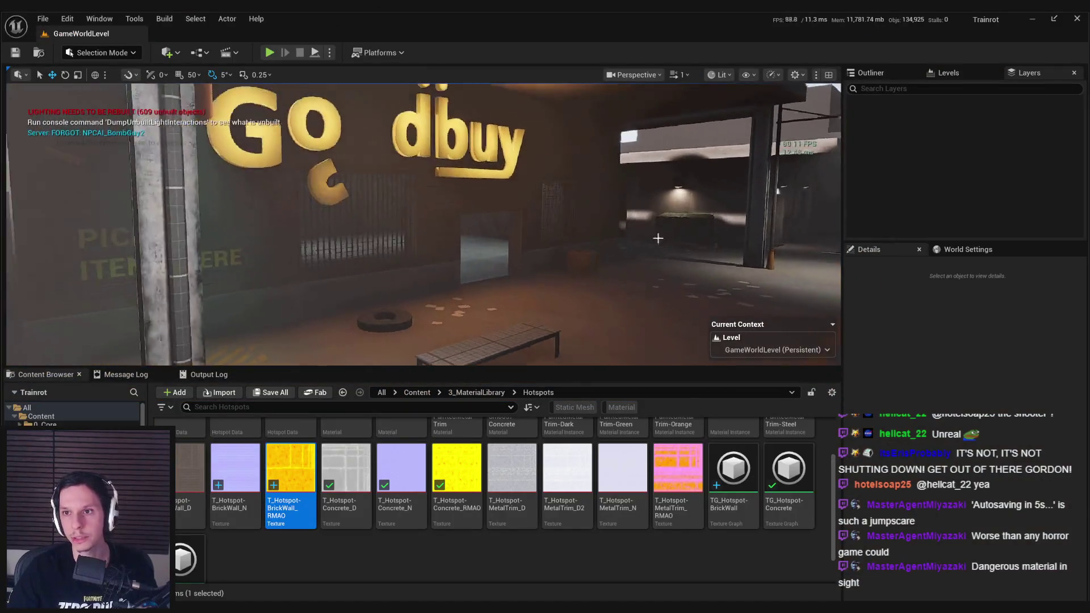
Make Station_1 the current level in the Levels list
click(871, 73)
click(948, 73)
click(888, 146)
double_click(889, 145)
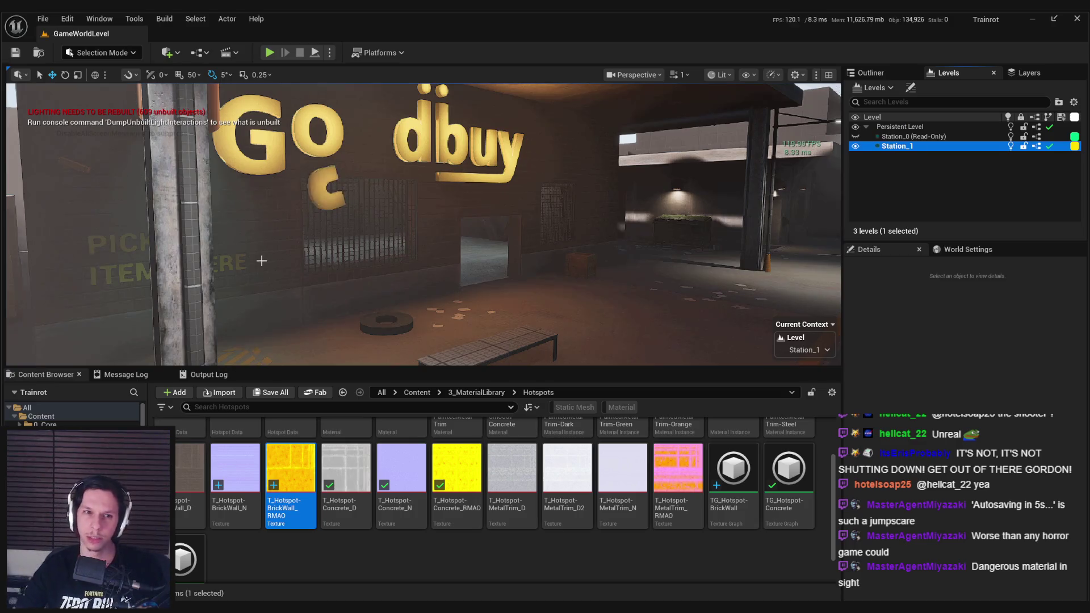
Load the Station_1 level from the Content > 1_Levels folder
click(42, 19)
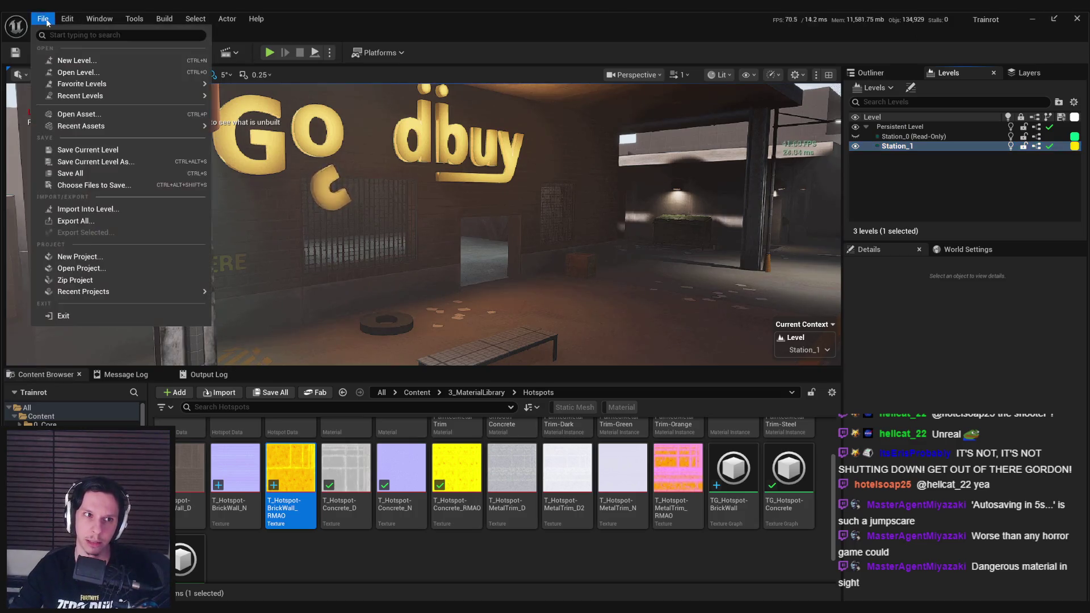
mouse_move(78, 97)
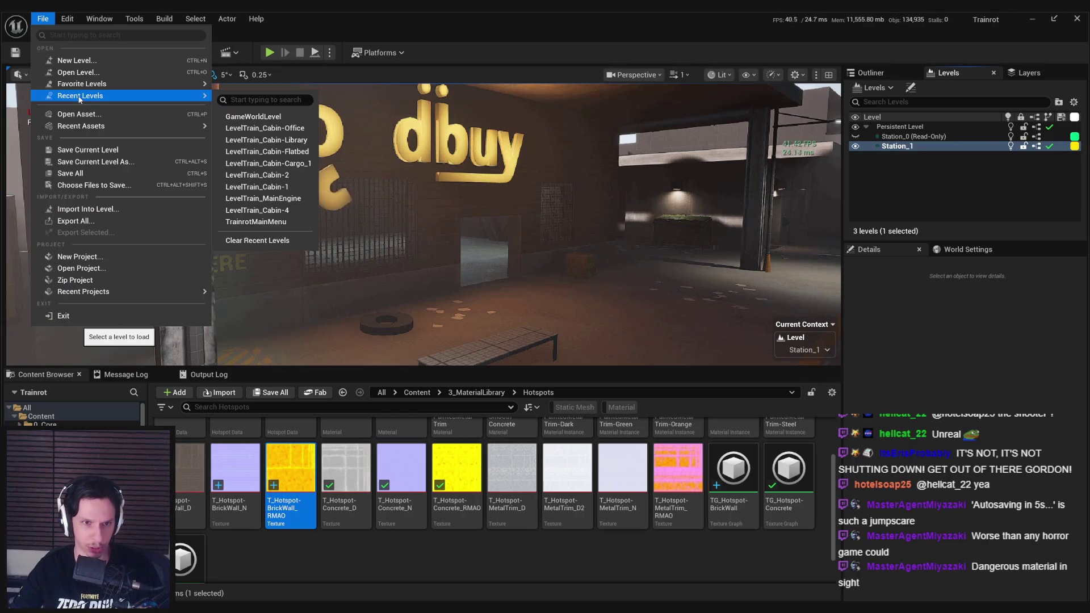
click(346, 482)
click(417, 392)
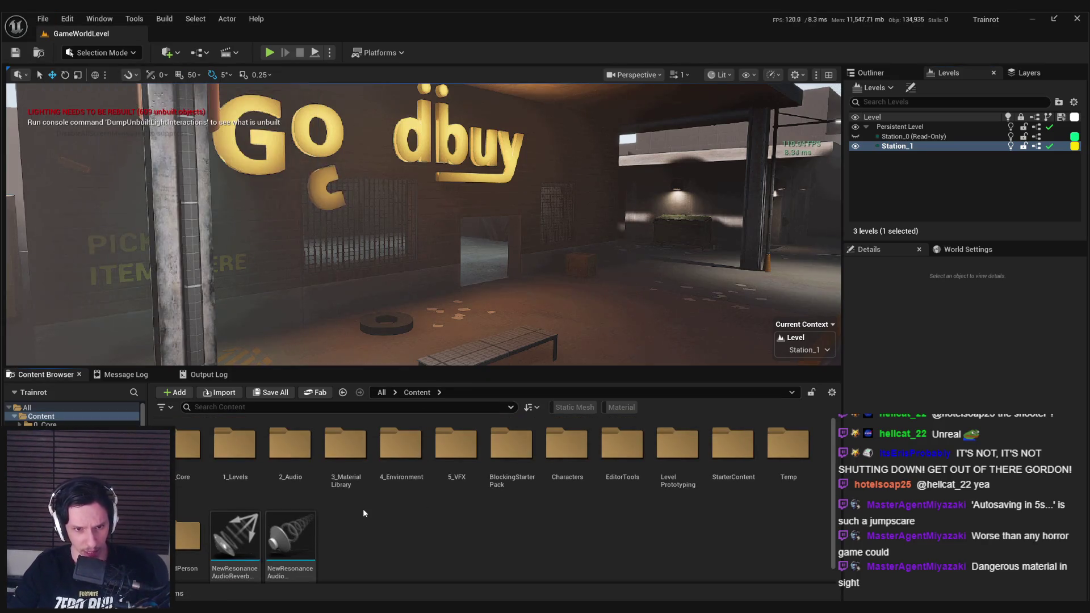
double_click(235, 446)
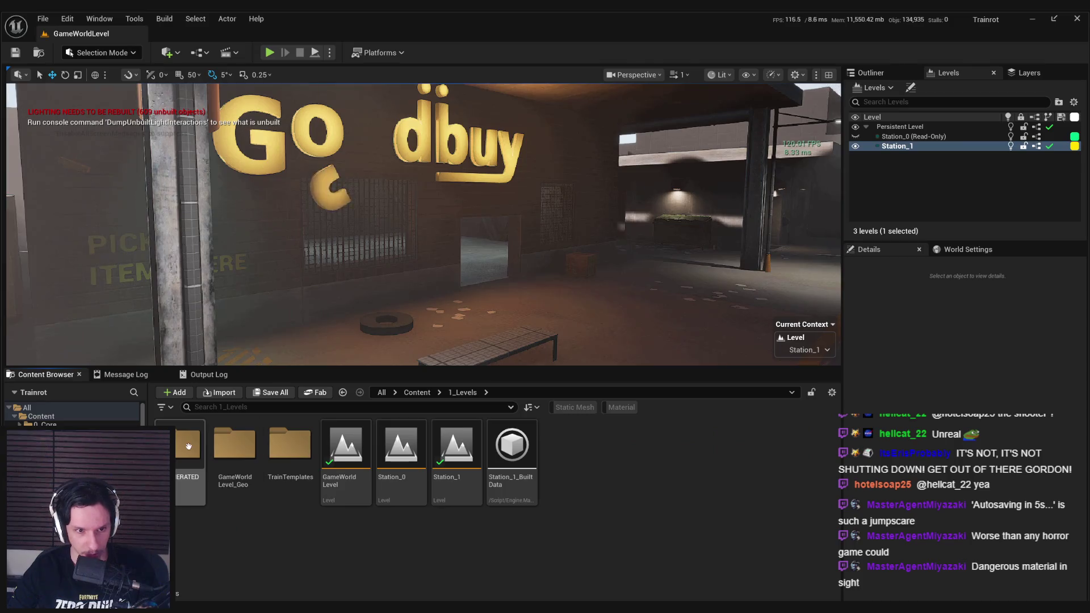
double_click(456, 448)
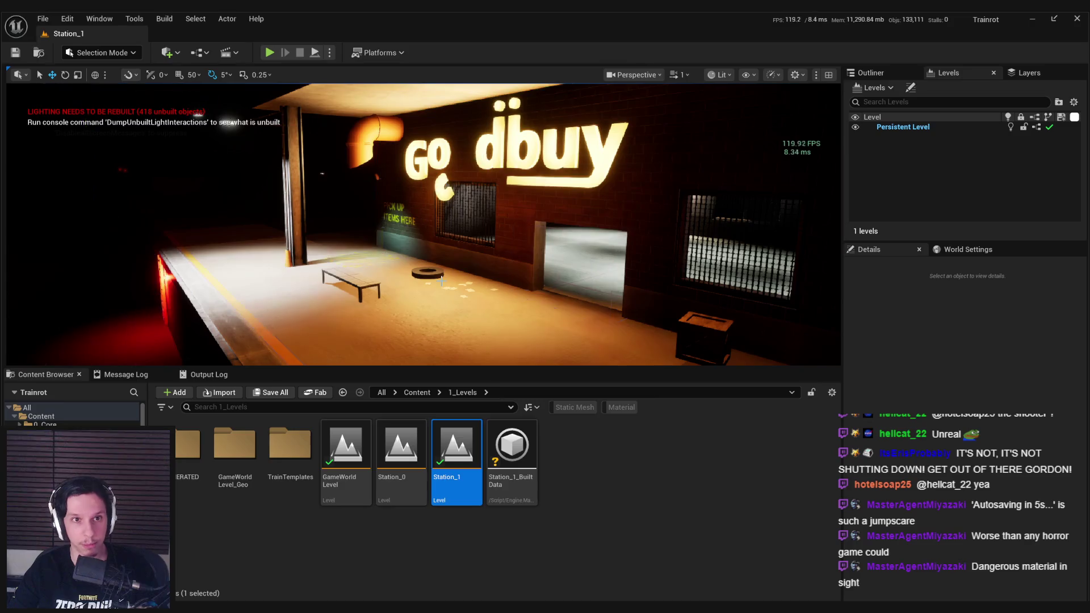
click(164, 19)
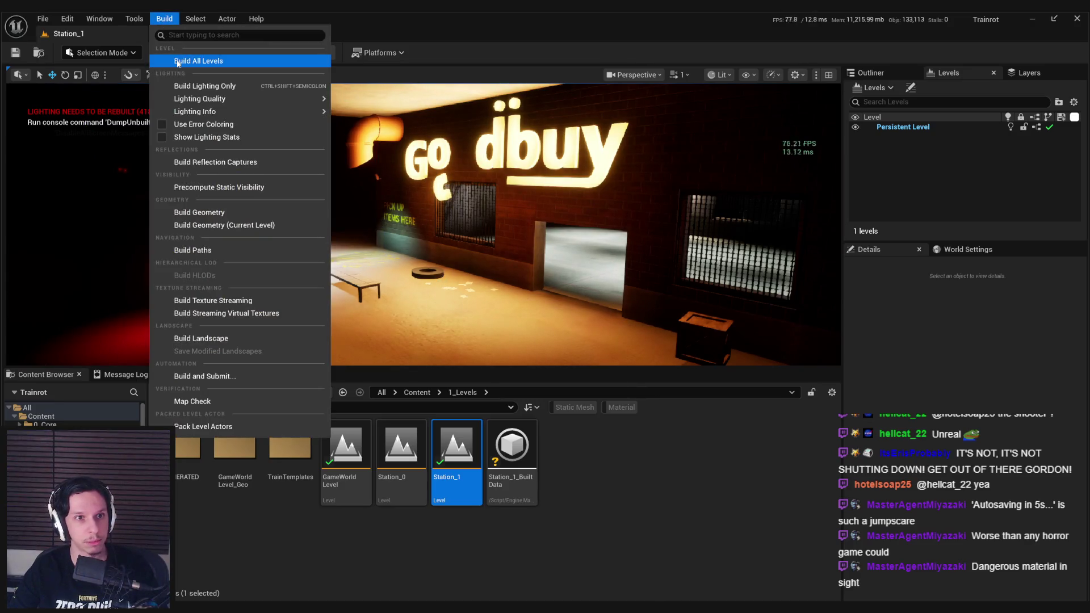
Run Build Lighting Only and let lighting and reflection captures finish building
click(198, 86)
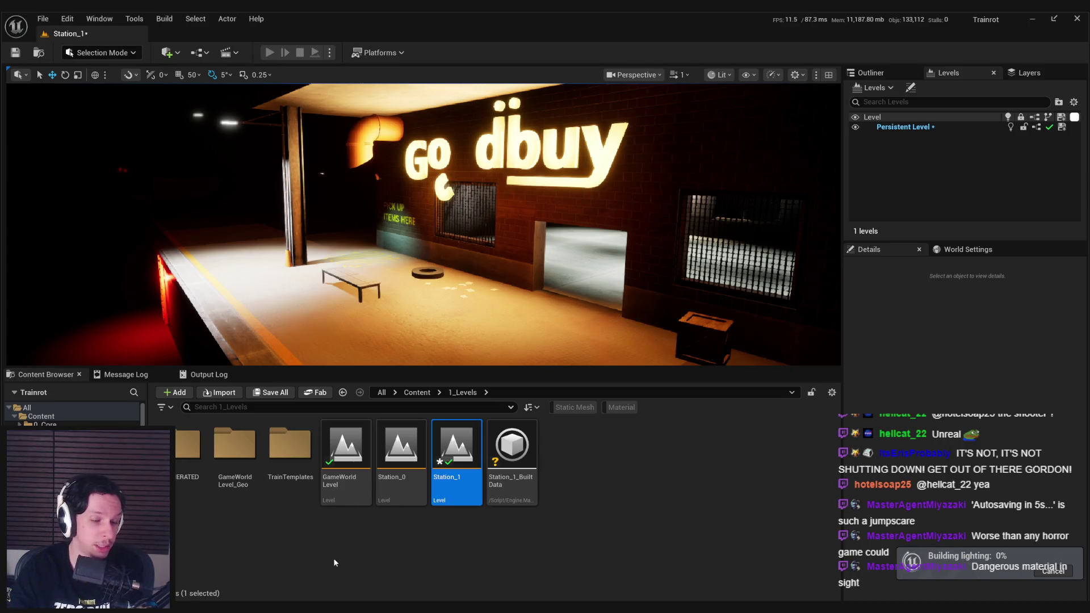
click(318, 556)
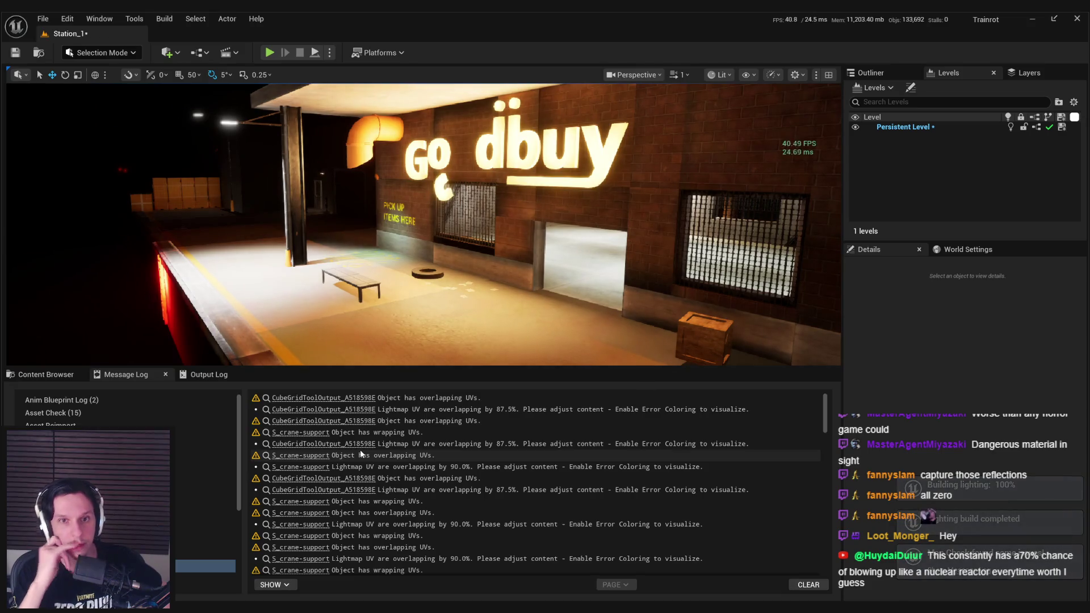
Save the Station_1 map
mouse_move(432, 340)
mouse_down()
mouse_move(420, 335)
mouse_move(432, 341)
mouse_up()
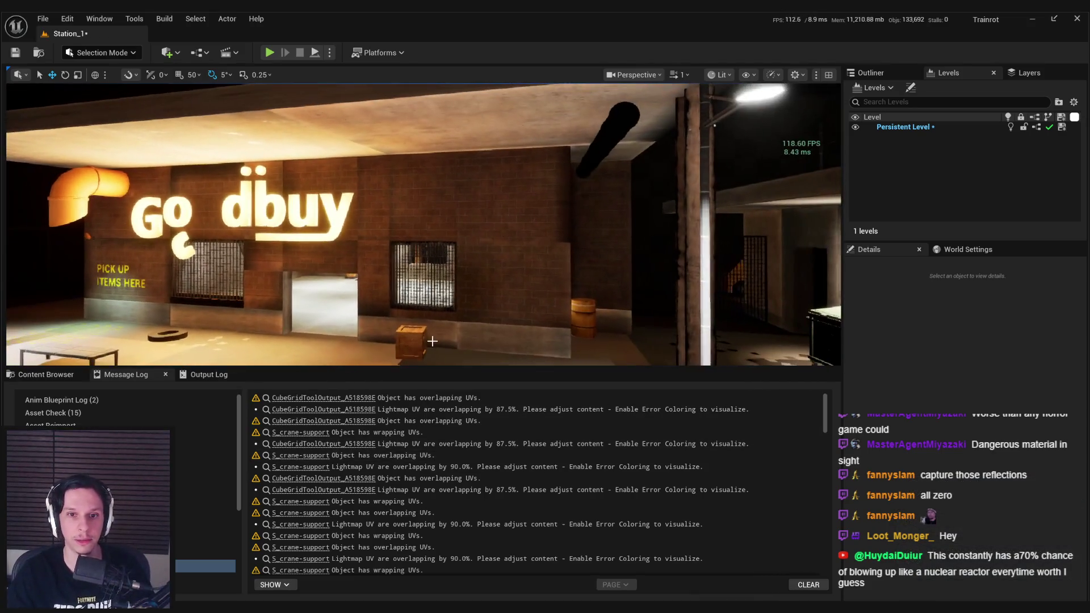
key(ctrl+s)
click(554, 433)
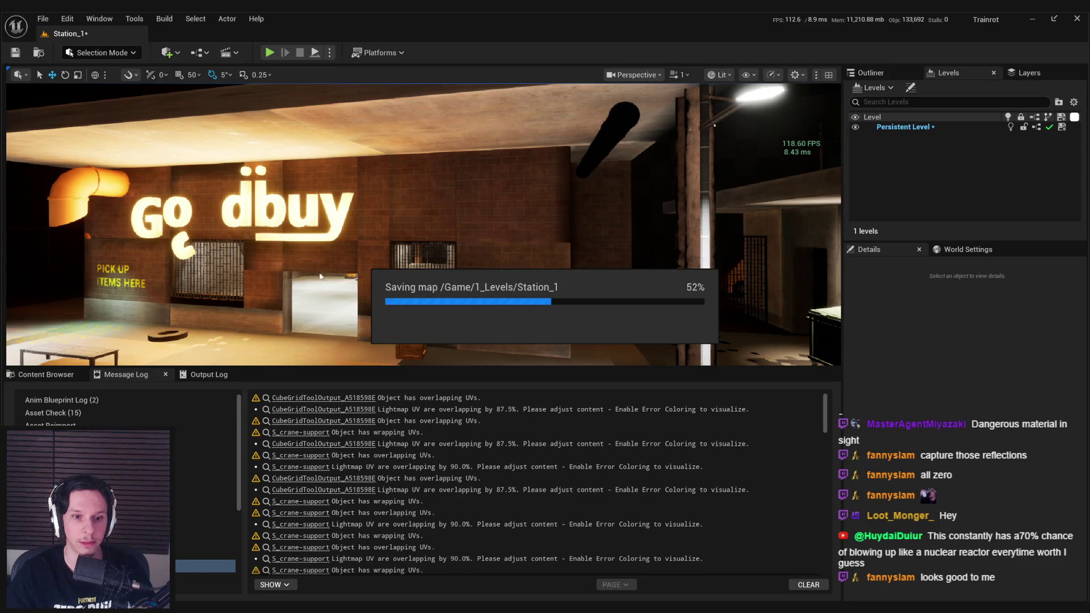
Inspect the Go dbuy storefront wall in Lightmap Density view, then return to Lit
drag(322, 278, 347, 267)
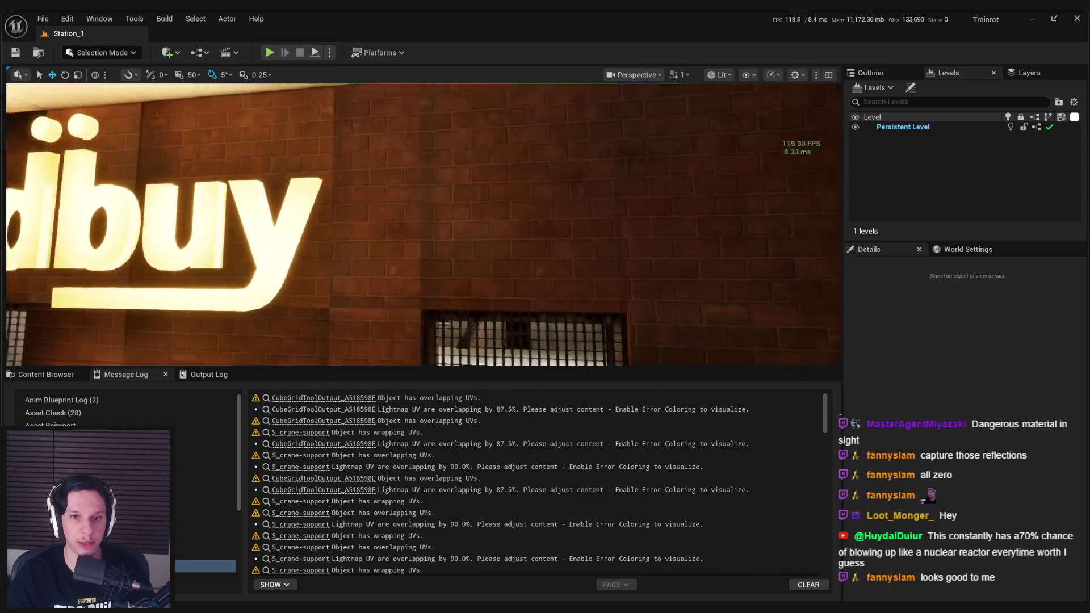
scroll(394, 273, down, 10)
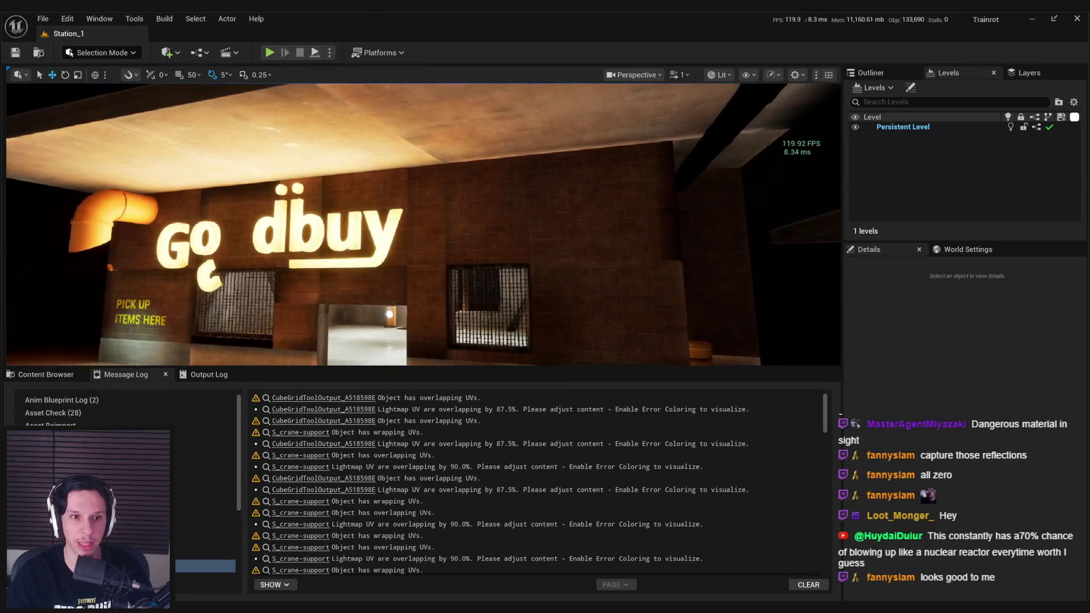
scroll(423, 224, down, 5)
scroll(423, 224, up, 8)
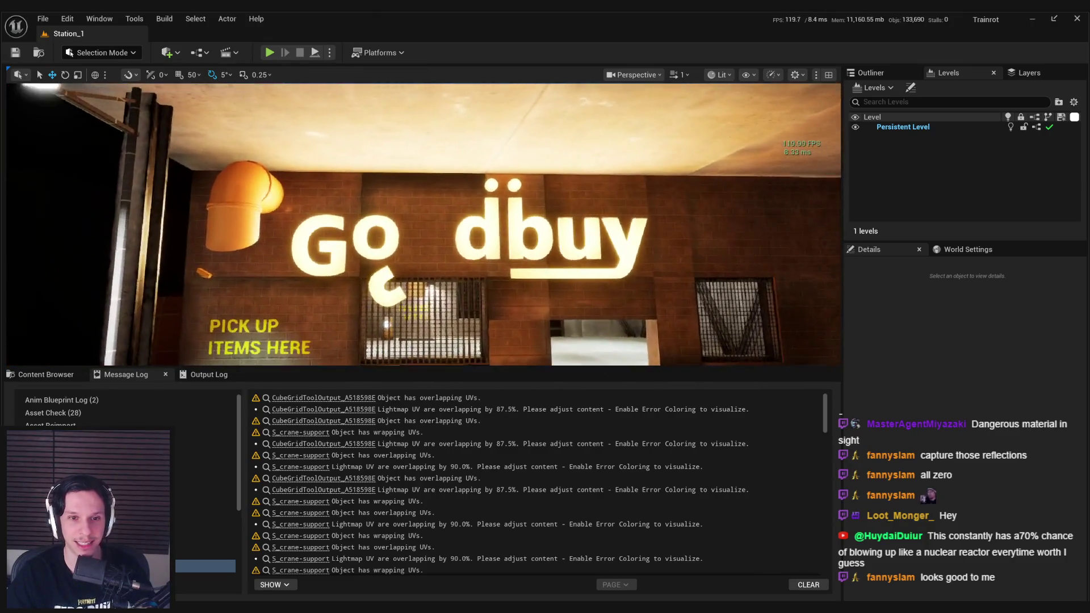
scroll(423, 224, down, 10)
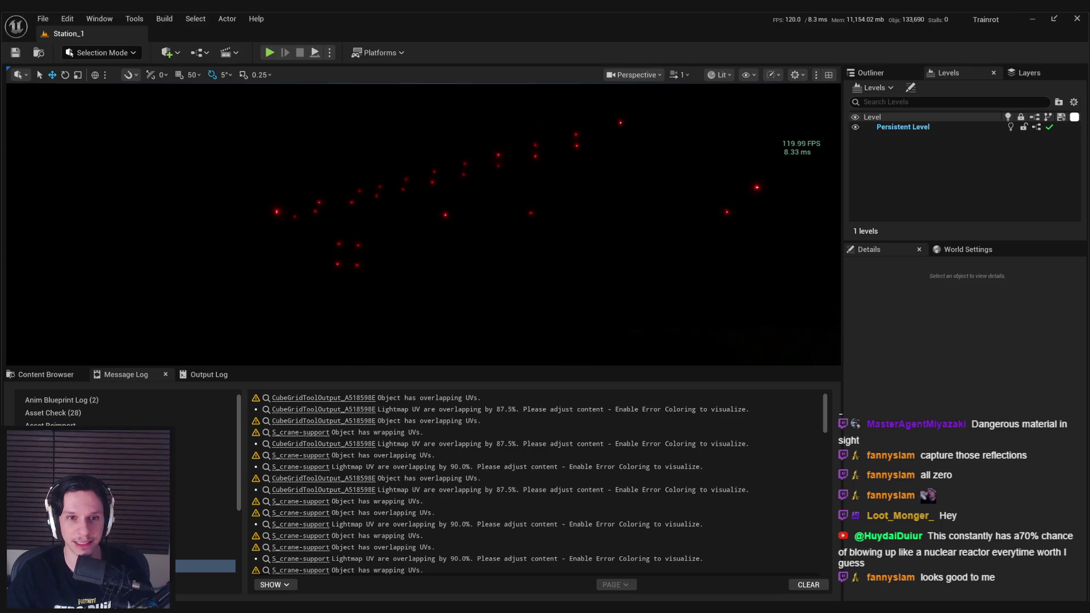
scroll(423, 225, up, 8)
scroll(423, 224, down, 10)
scroll(423, 224, up, 1)
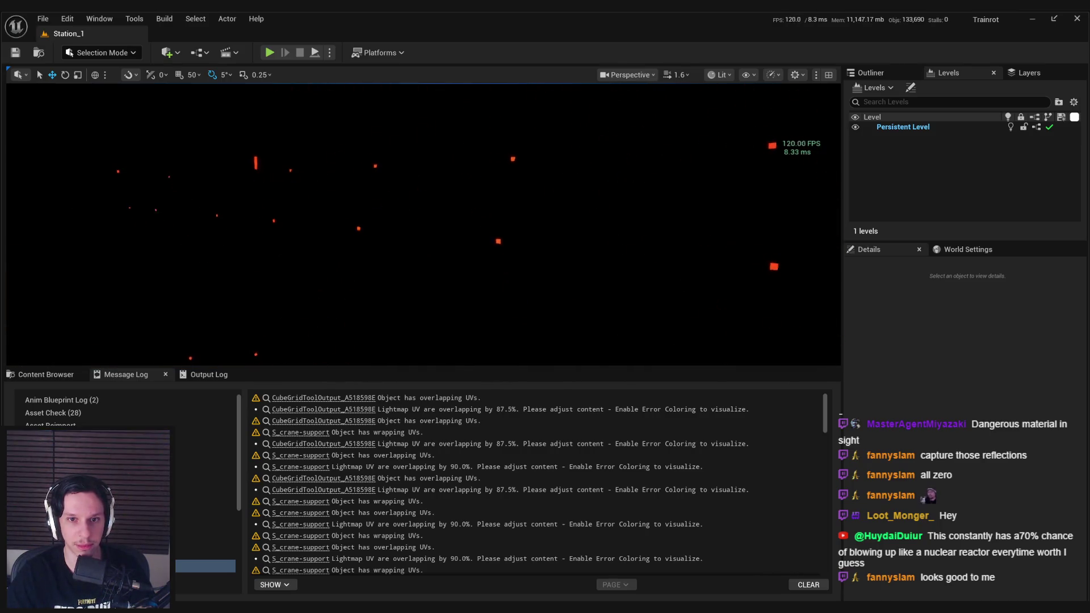
scroll(423, 224, down, 5)
scroll(423, 225, up, 5)
key(w)
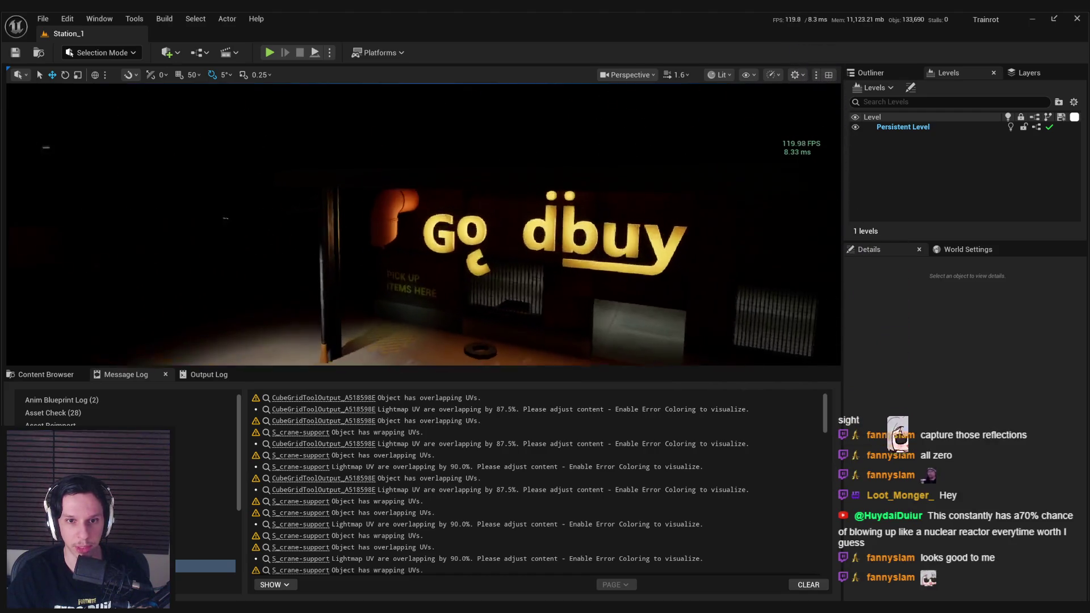
scroll(423, 224, down, 1)
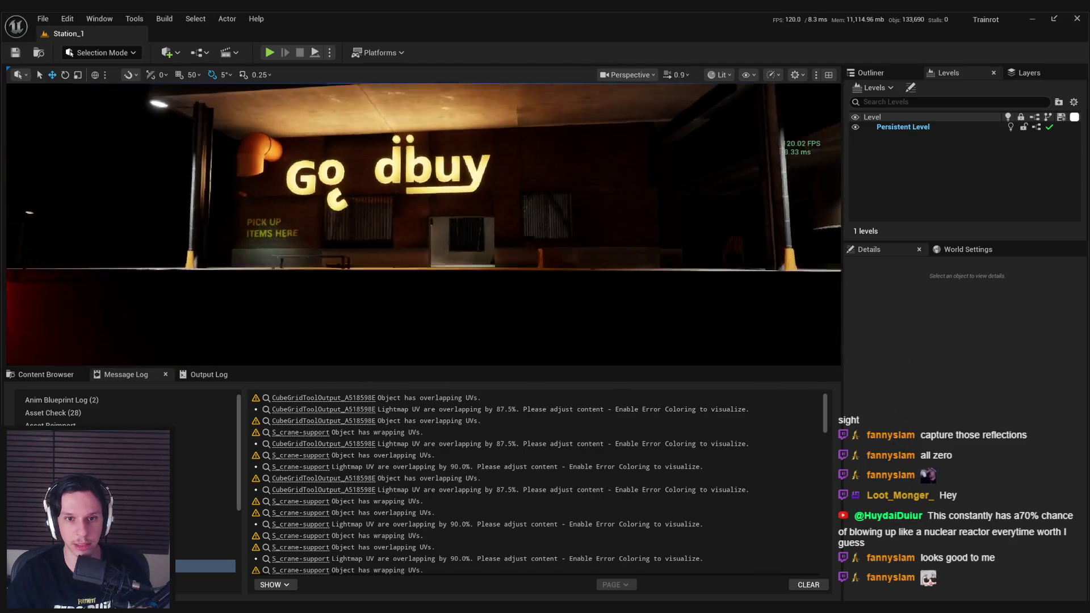
scroll(674, 109, down, 3)
click(720, 74)
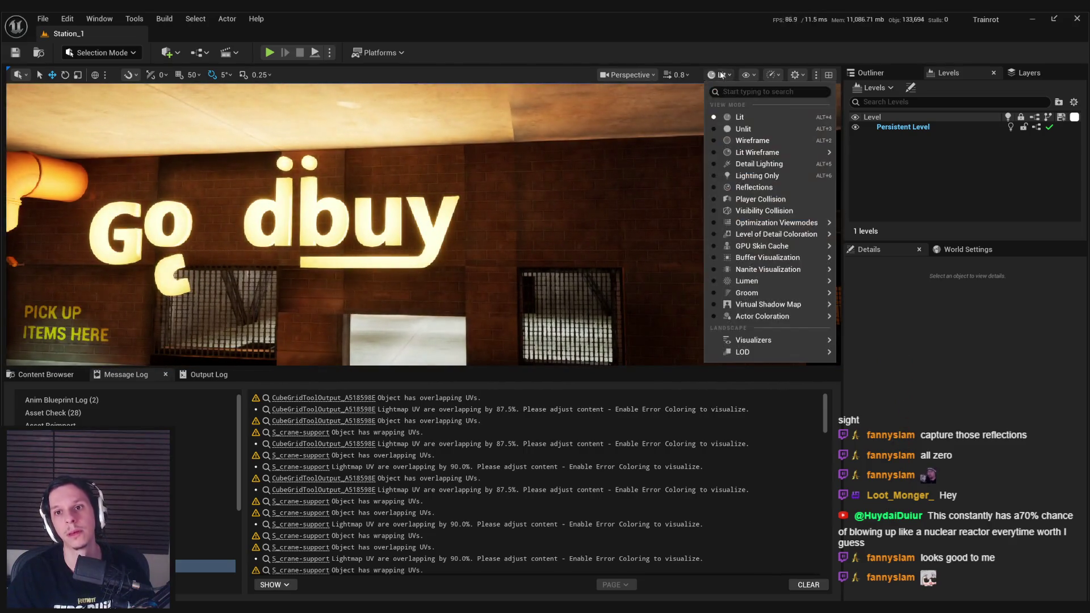
mouse_move(764, 221)
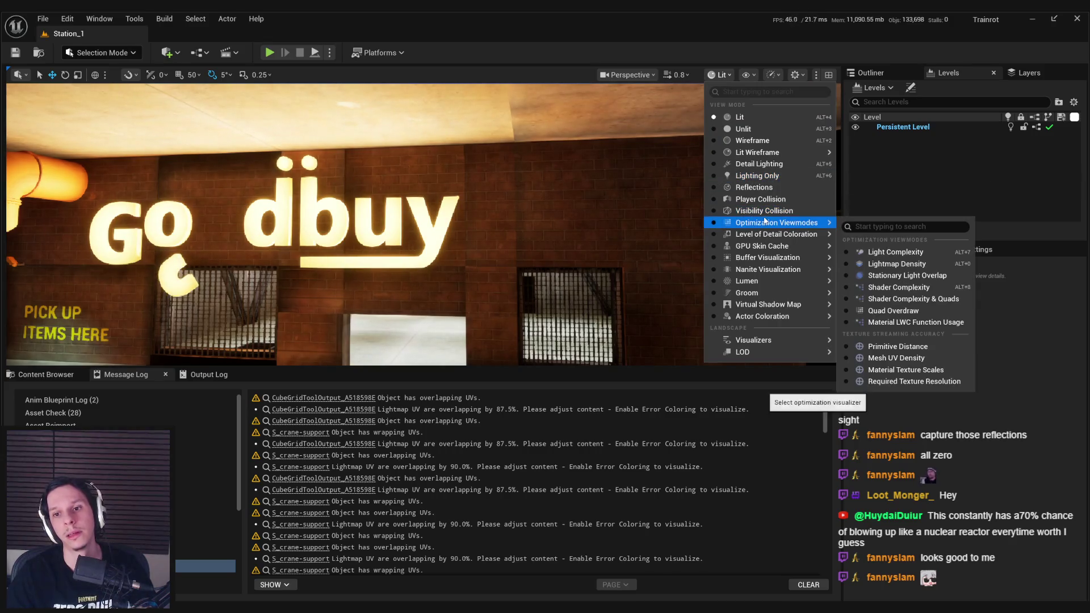
click(883, 265)
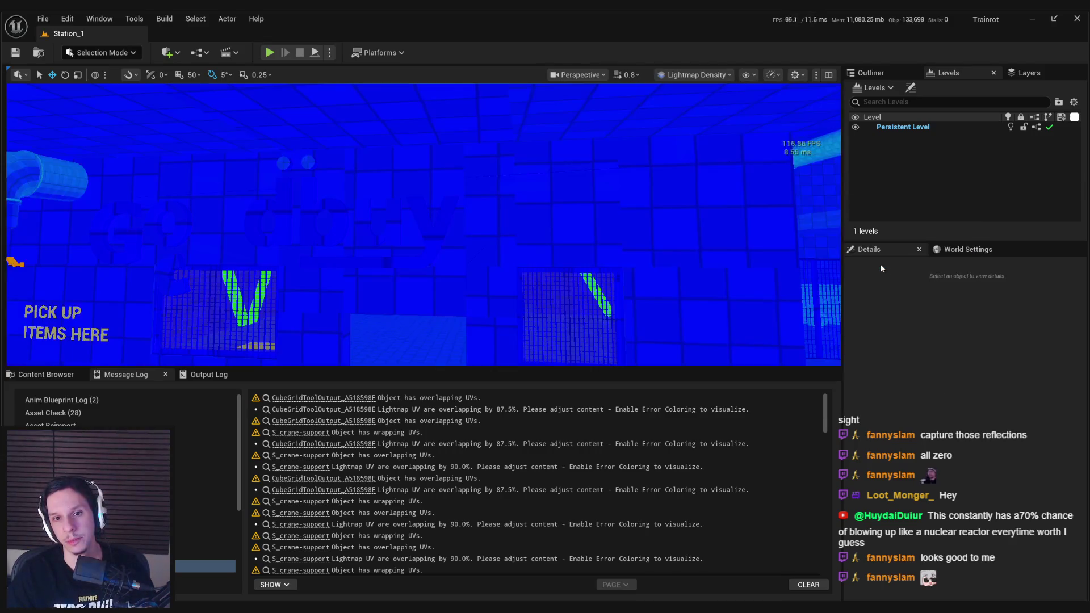
click(731, 76)
click(718, 114)
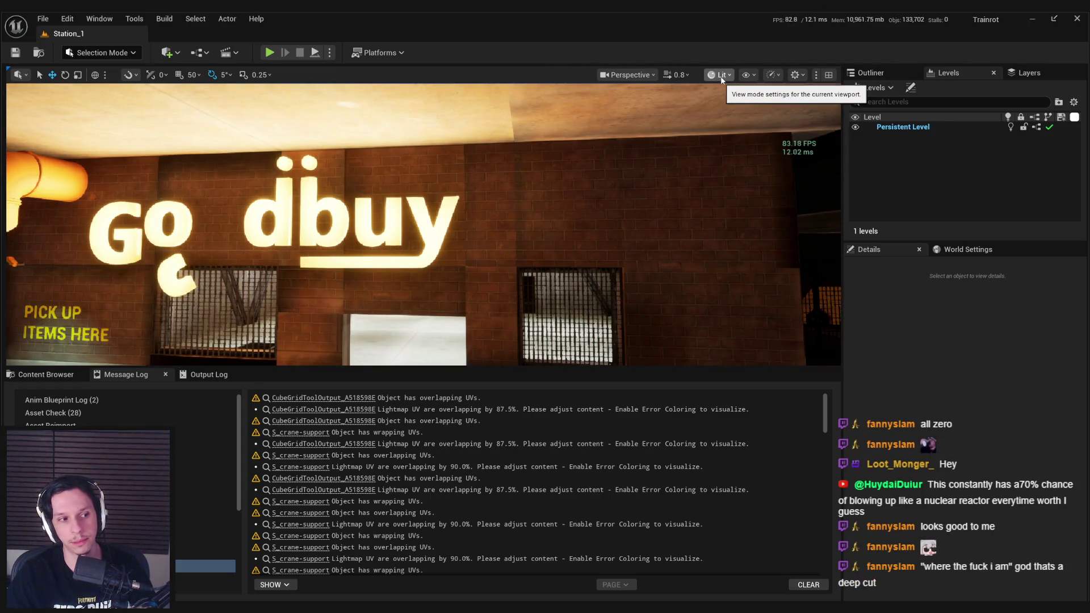
Apply a 0.2 lightmap density to the brick wall mesh using Scythe's Auto-Lightmapper
click(642, 186)
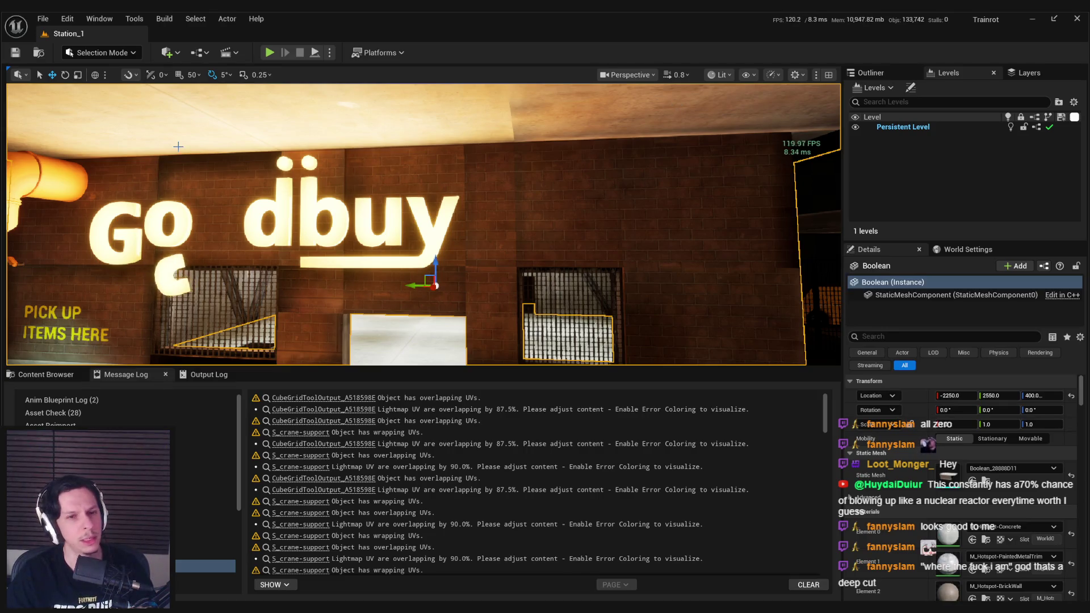
click(96, 53)
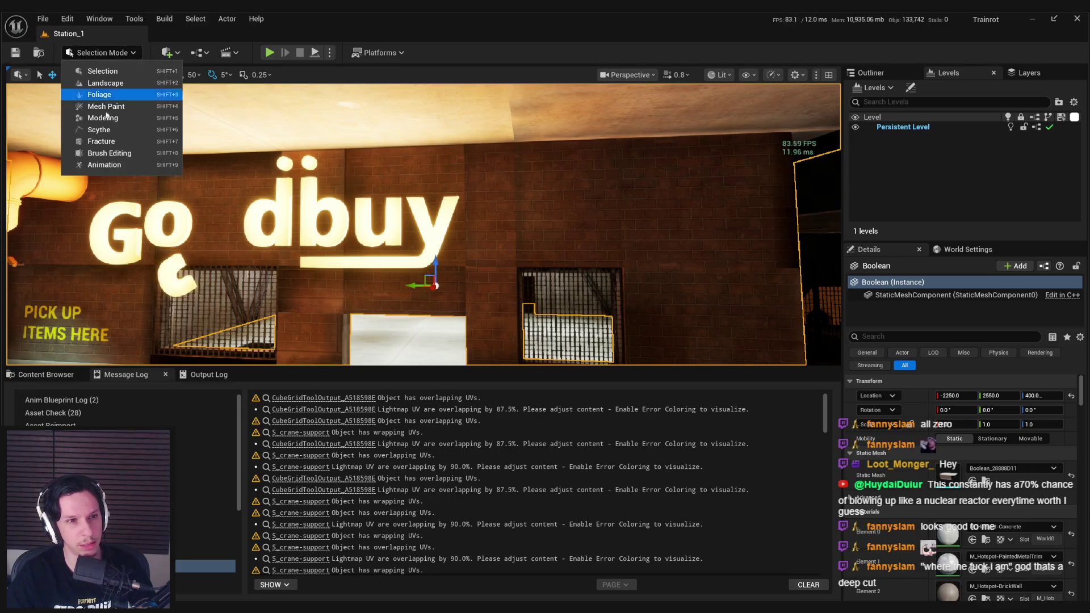
click(97, 132)
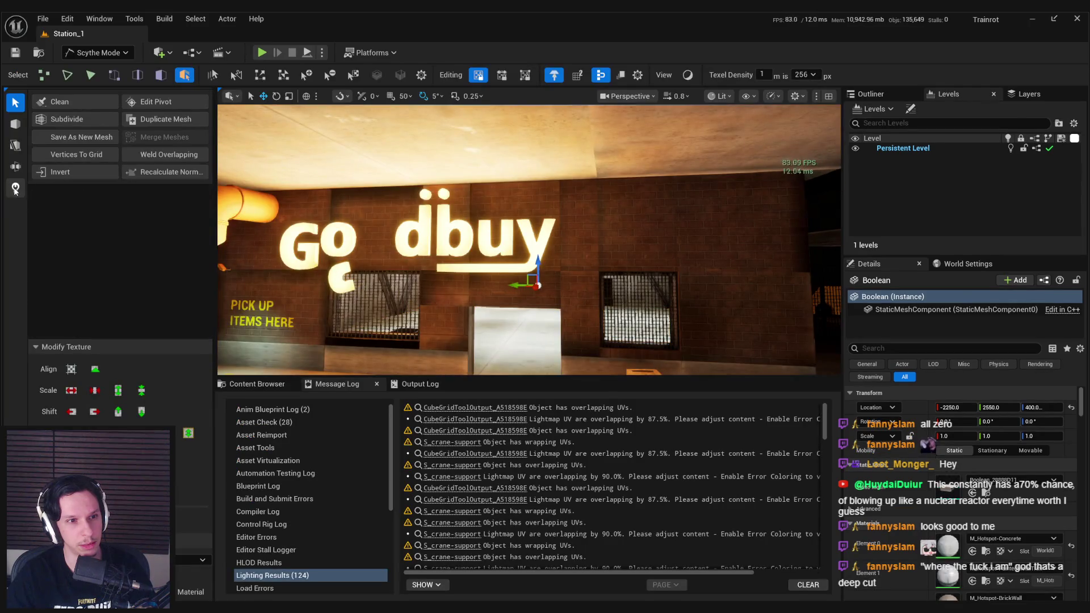
click(15, 189)
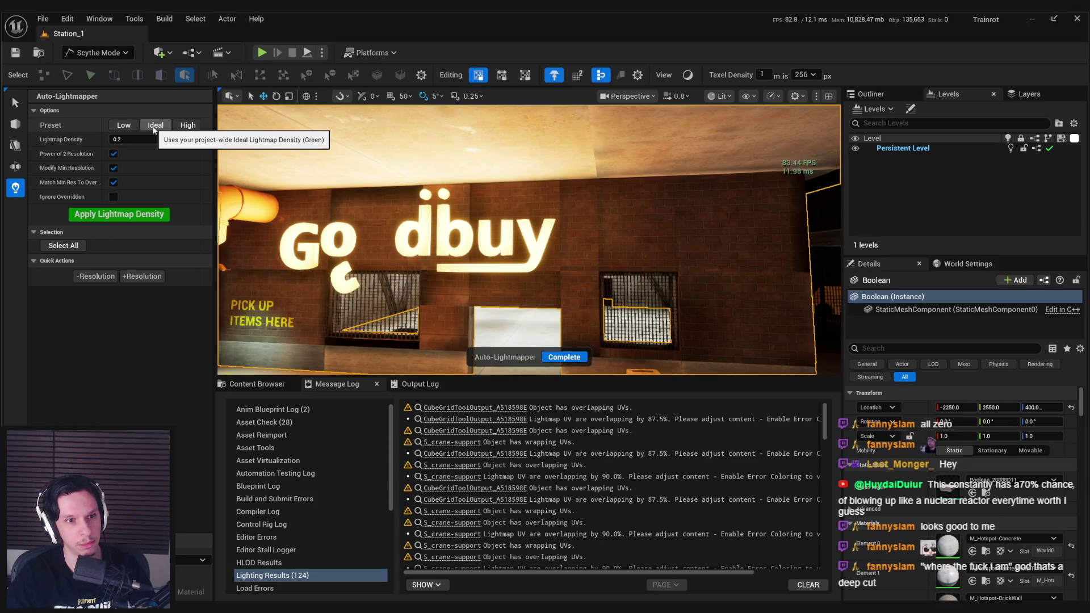
click(136, 218)
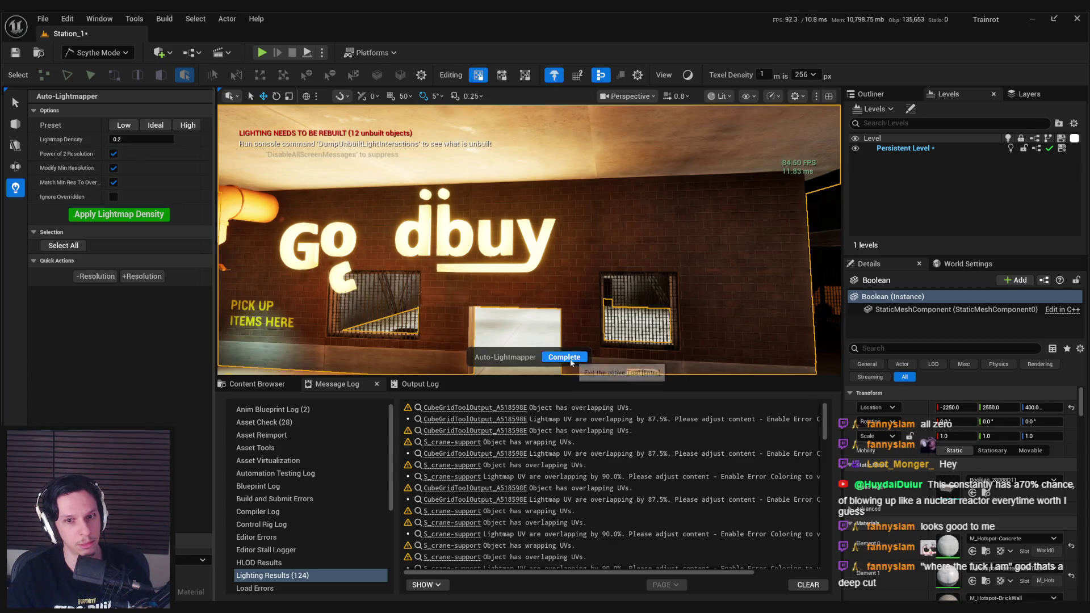
key(Escape)
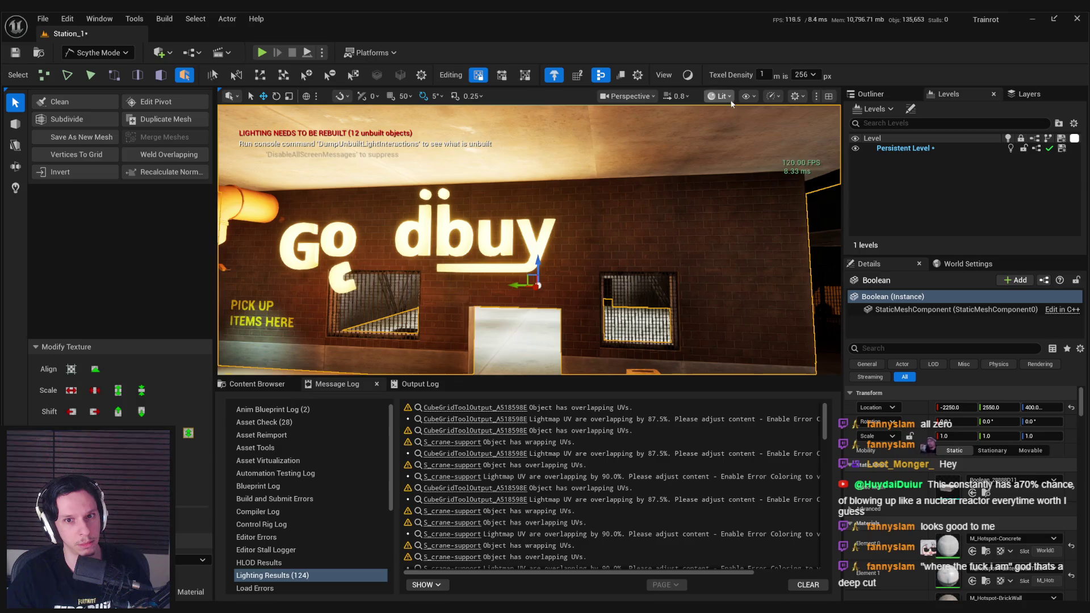
scroll(568, 227, up, 1)
drag(740, 100, 740, 100)
click(732, 96)
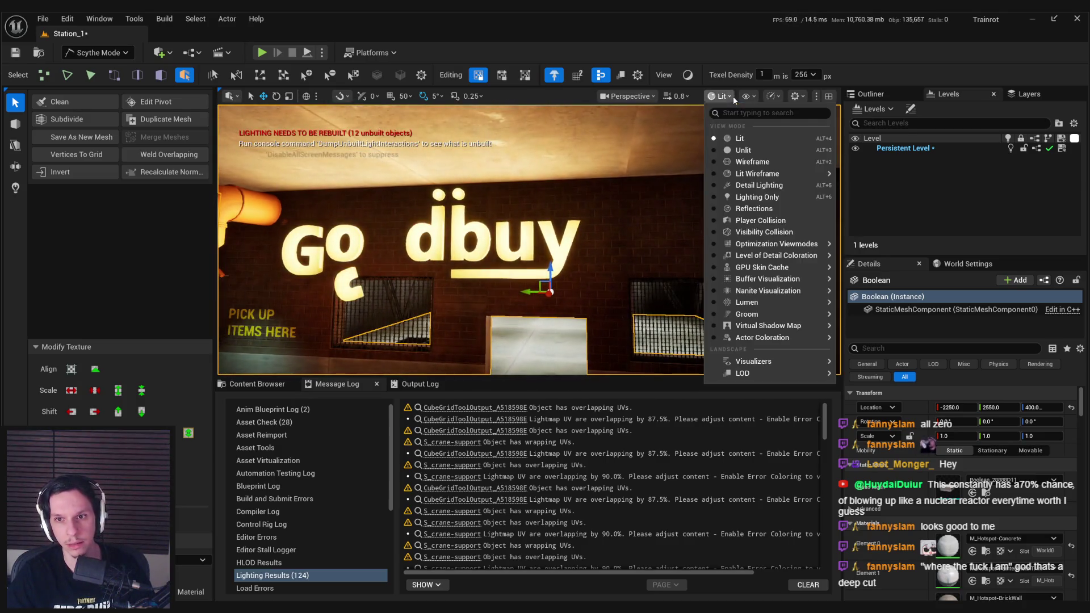
Switch to Lightmap Density view and inspect the floor and brick wall building
mouse_move(817, 256)
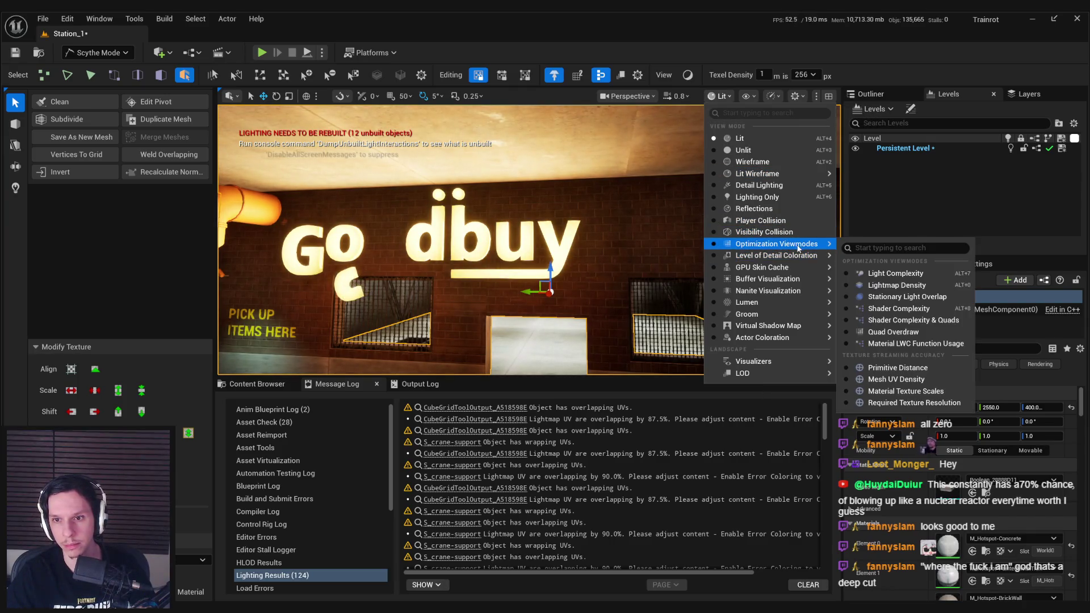
click(892, 285)
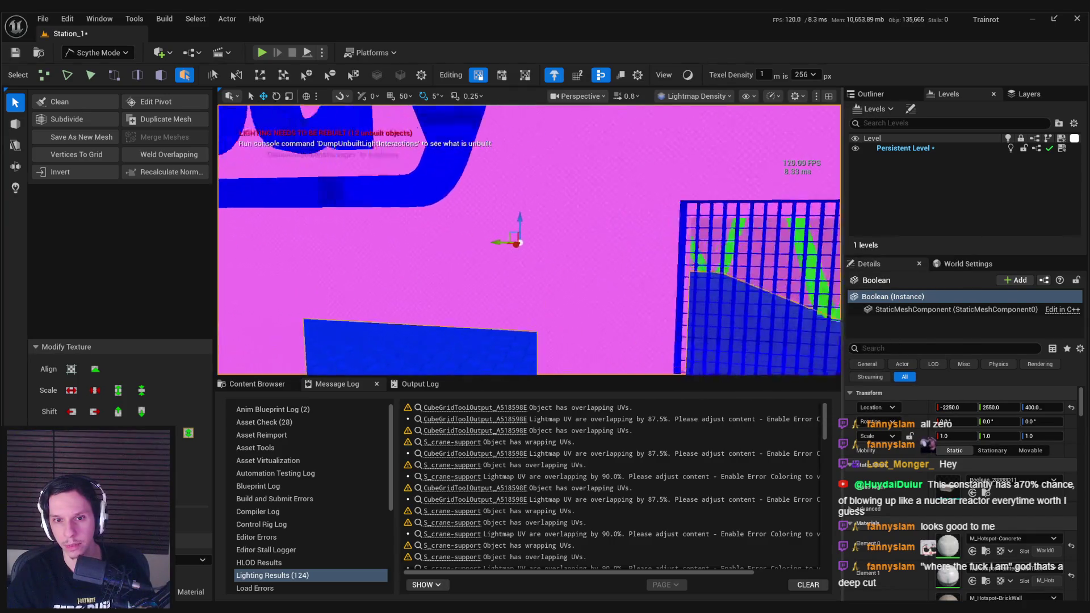
click(513, 260)
mouse_move(512, 258)
mouse_down()
mouse_move(512, 295)
mouse_move(493, 306)
mouse_move(488, 272)
mouse_up()
click(488, 290)
drag(441, 320, 437, 310)
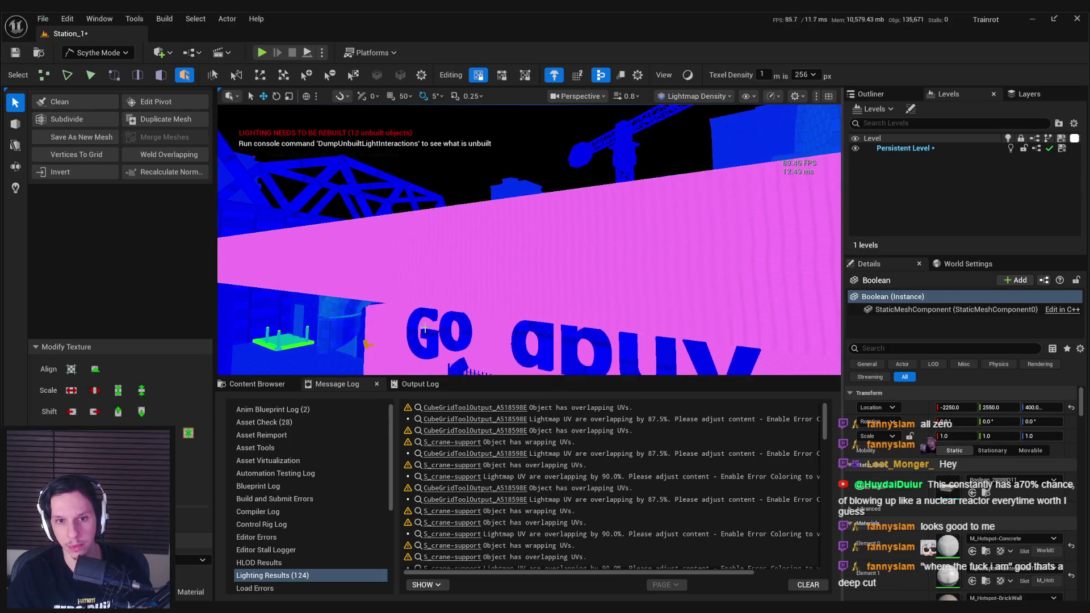
mouse_move(368, 344)
mouse_down()
mouse_move(431, 311)
mouse_move(482, 307)
mouse_move(466, 301)
mouse_move(472, 284)
mouse_move(454, 272)
mouse_move(423, 184)
mouse_move(386, 227)
mouse_up()
Apply a 0.01 lightmap density to the building via Auto-Lightmapper, then frame the building
click(431, 311)
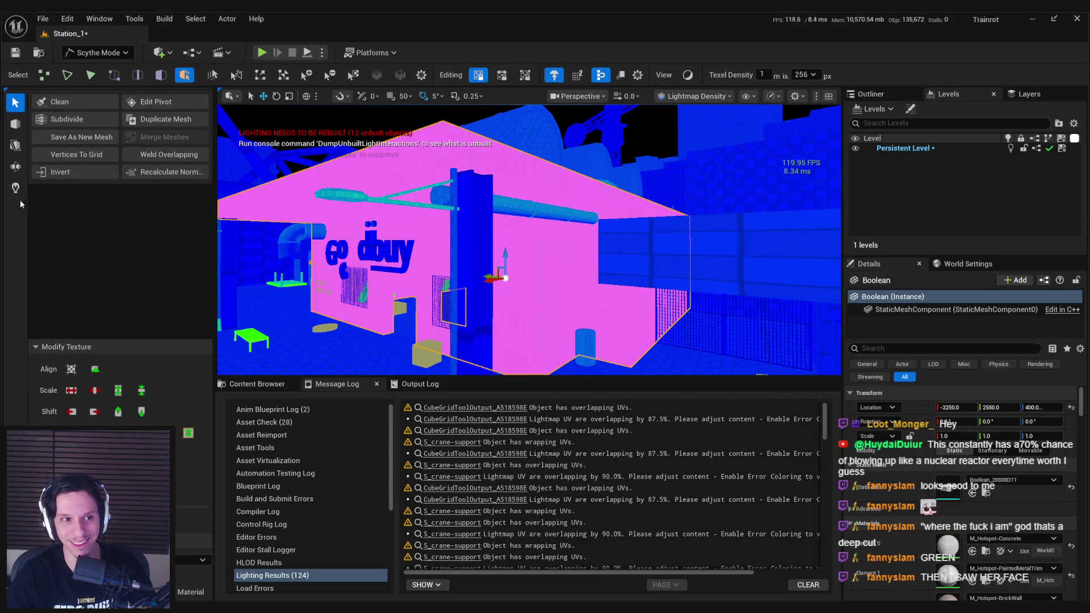
click(20, 195)
click(134, 127)
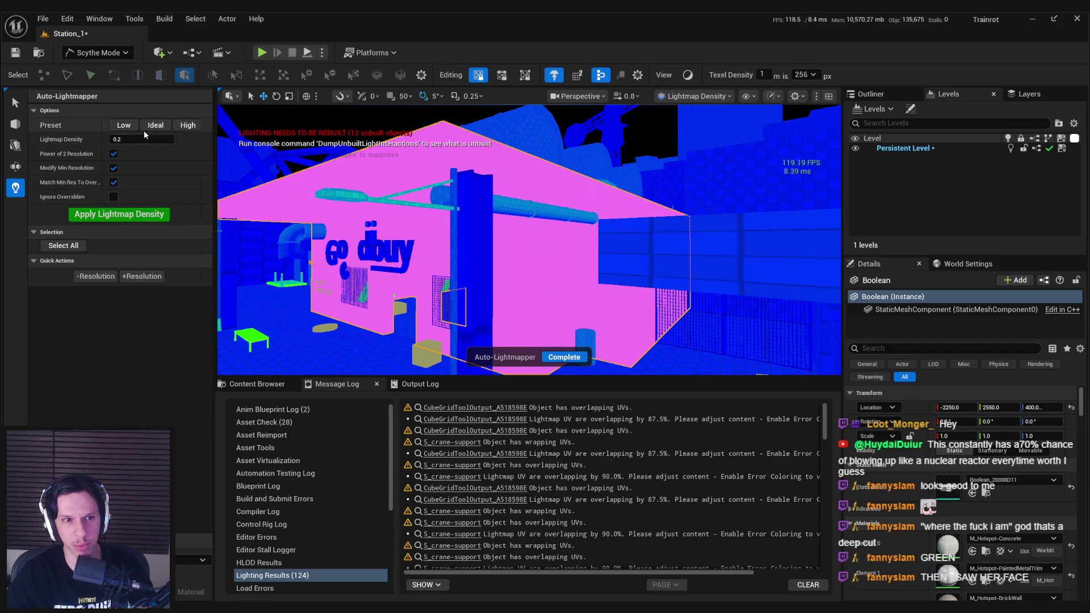
text(0.01)
click(119, 215)
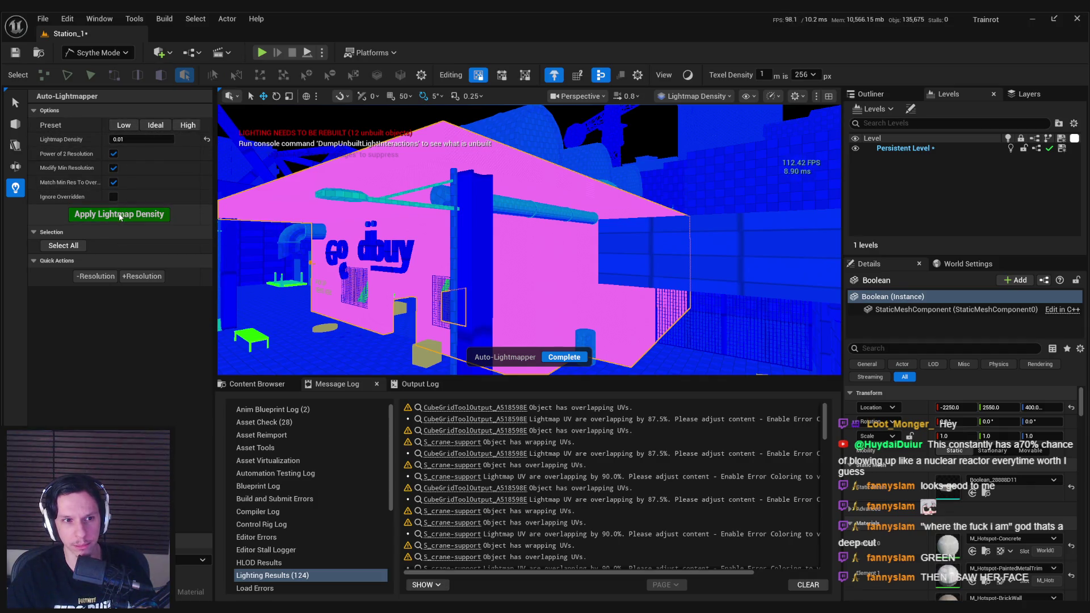
click(354, 331)
drag(442, 293, 493, 246)
click(494, 245)
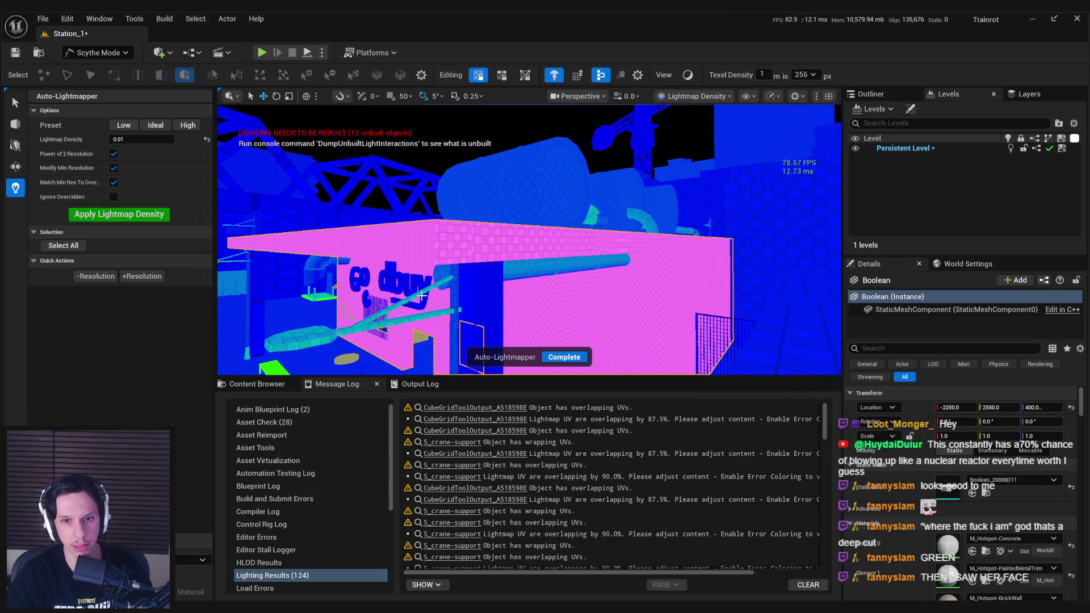
key(f)
Save the level with the new densities and return the viewport to Lit
key(ctrl+z)
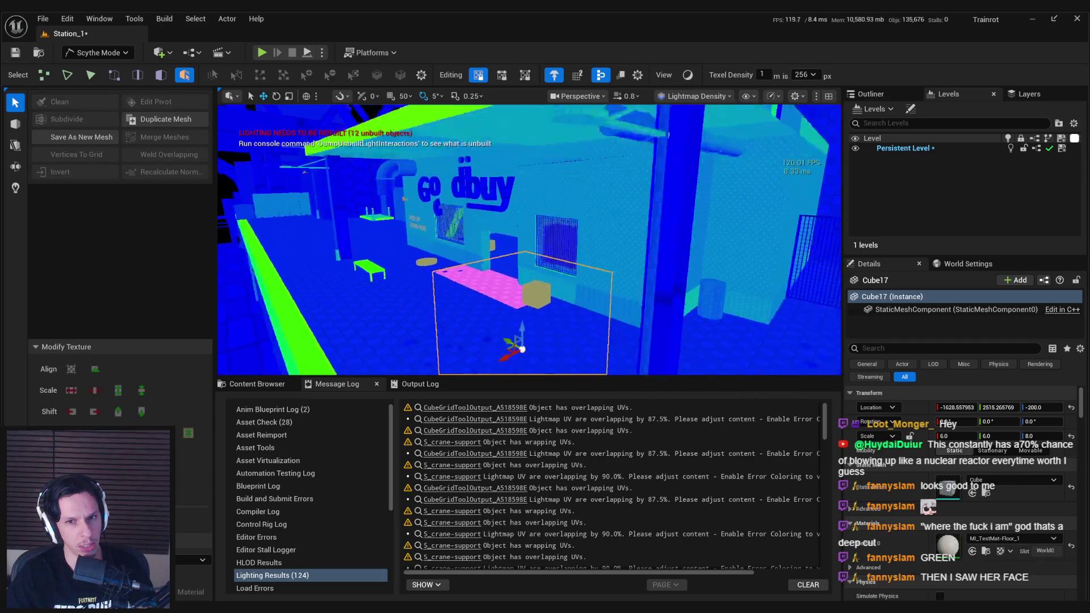
key(ctrl+s)
click(684, 99)
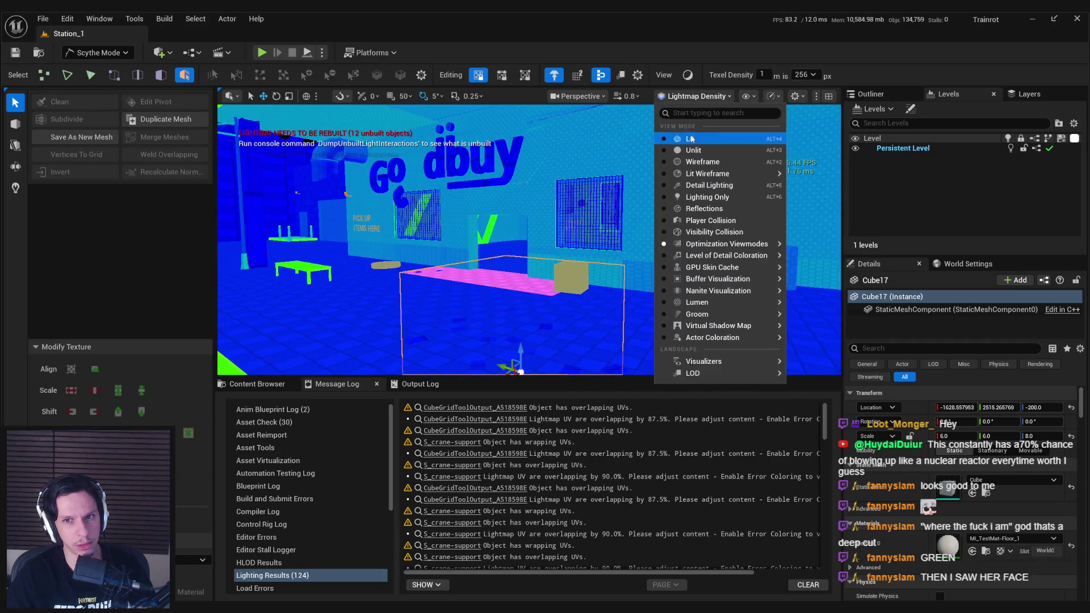
click(705, 138)
key(Left)
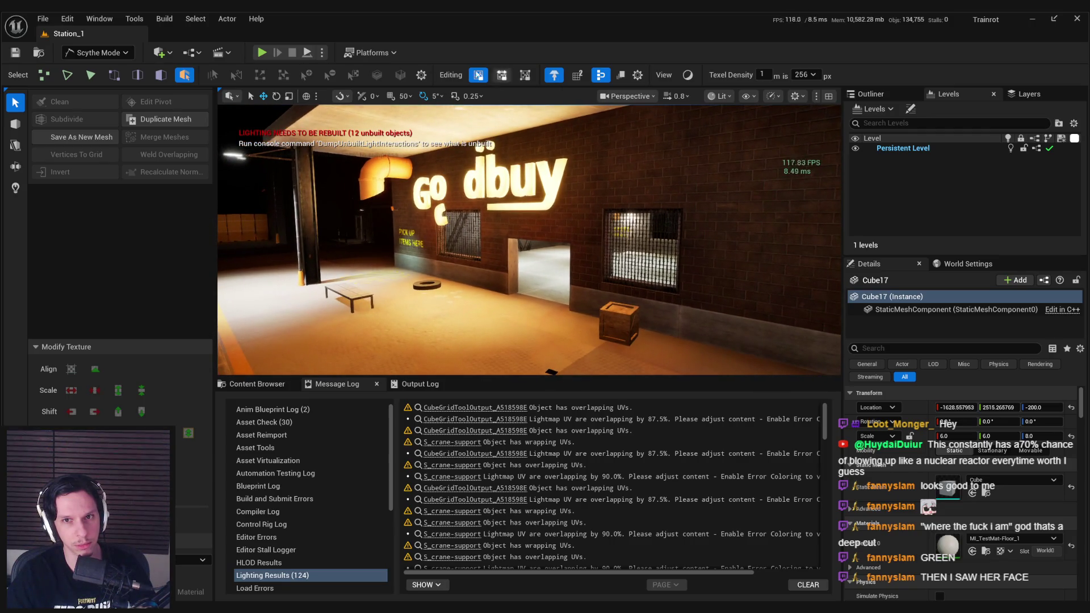
click(164, 19)
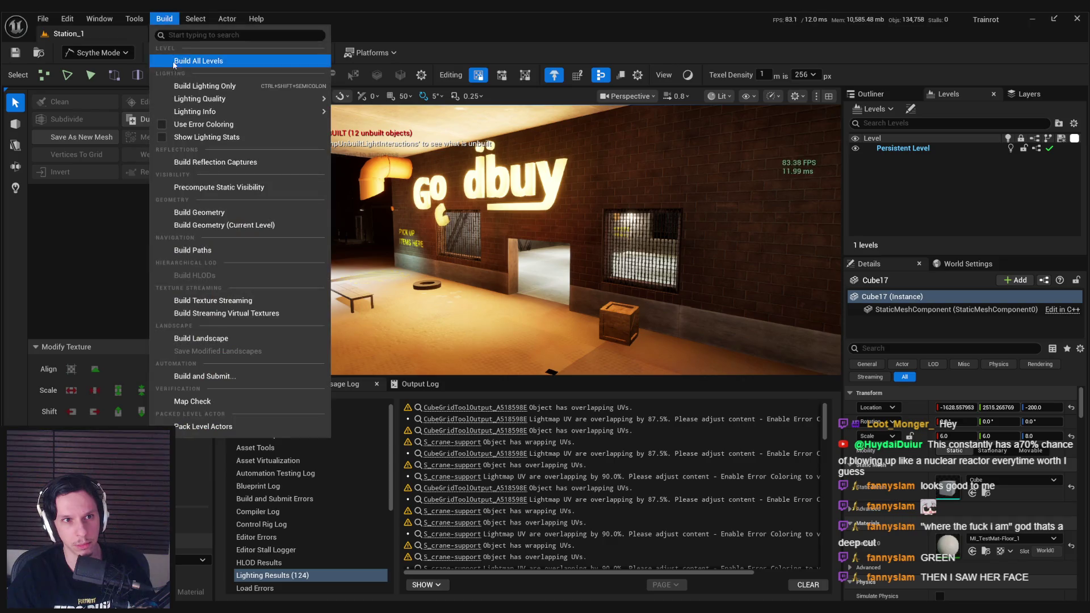
Start a lighting-only build, check the wall panel in Lightmap Density, then return to Lit
click(187, 86)
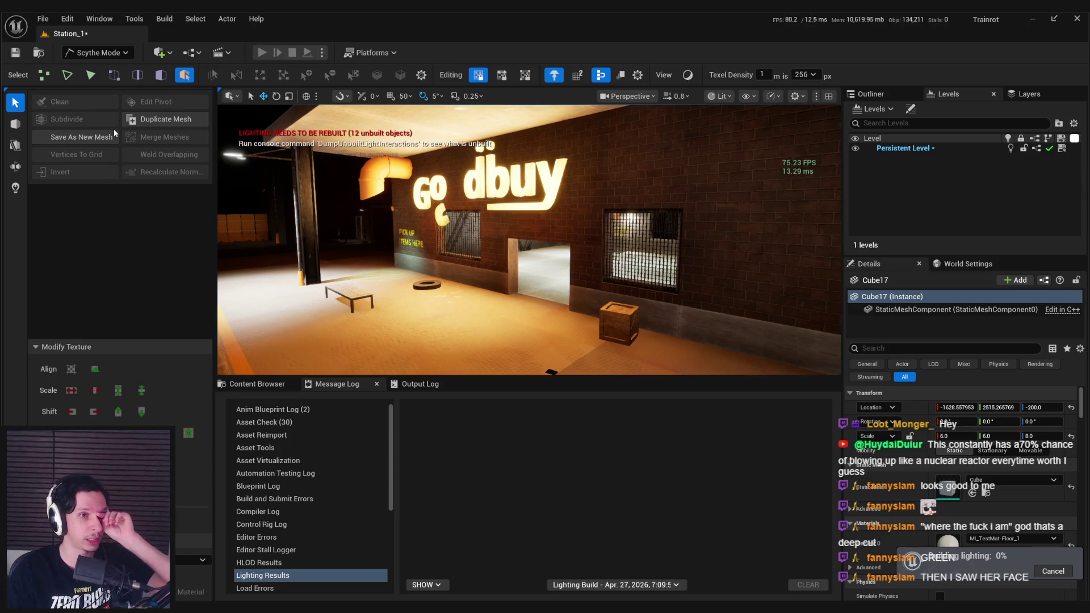
click(721, 96)
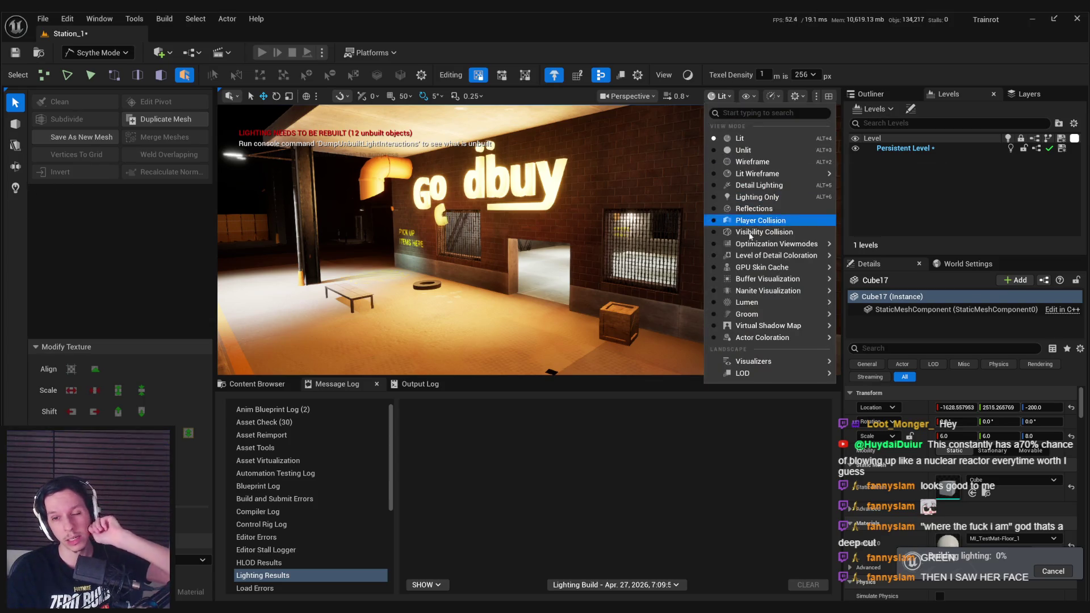
mouse_move(784, 244)
click(890, 286)
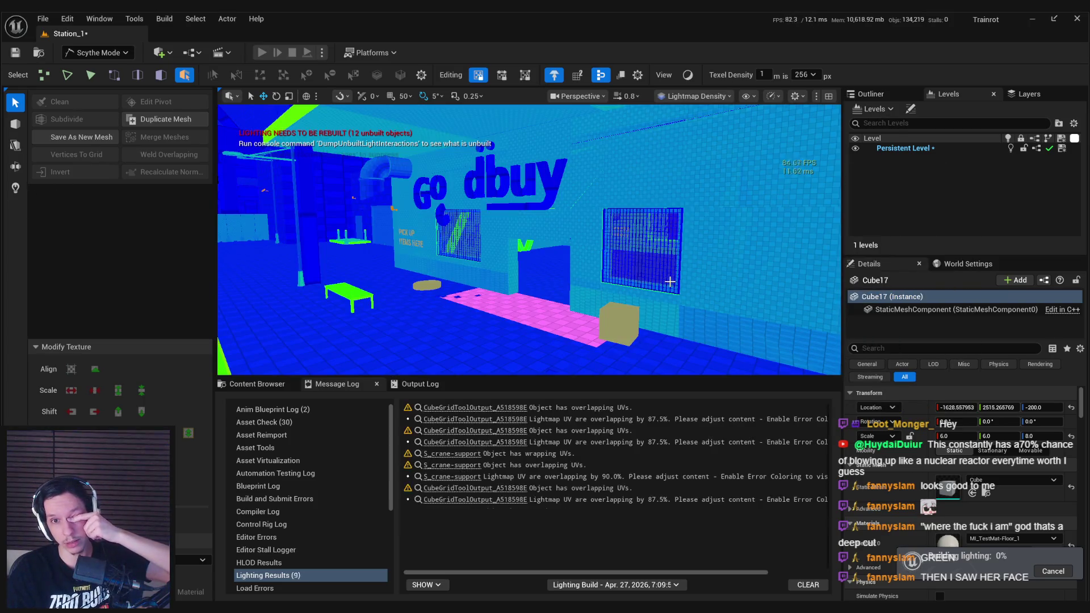
key(f)
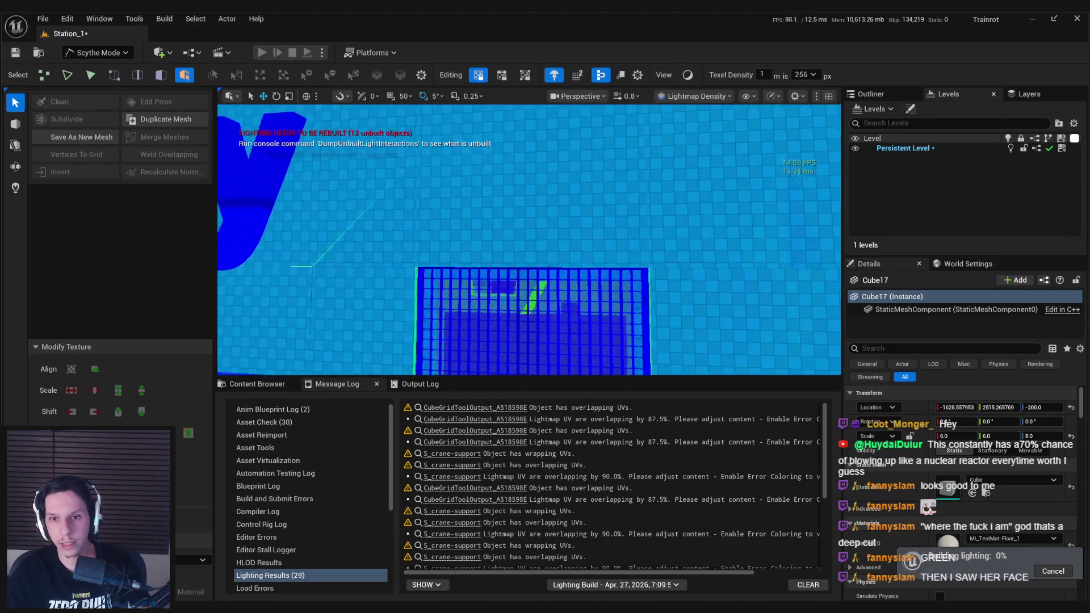
scroll(670, 282, down, 10)
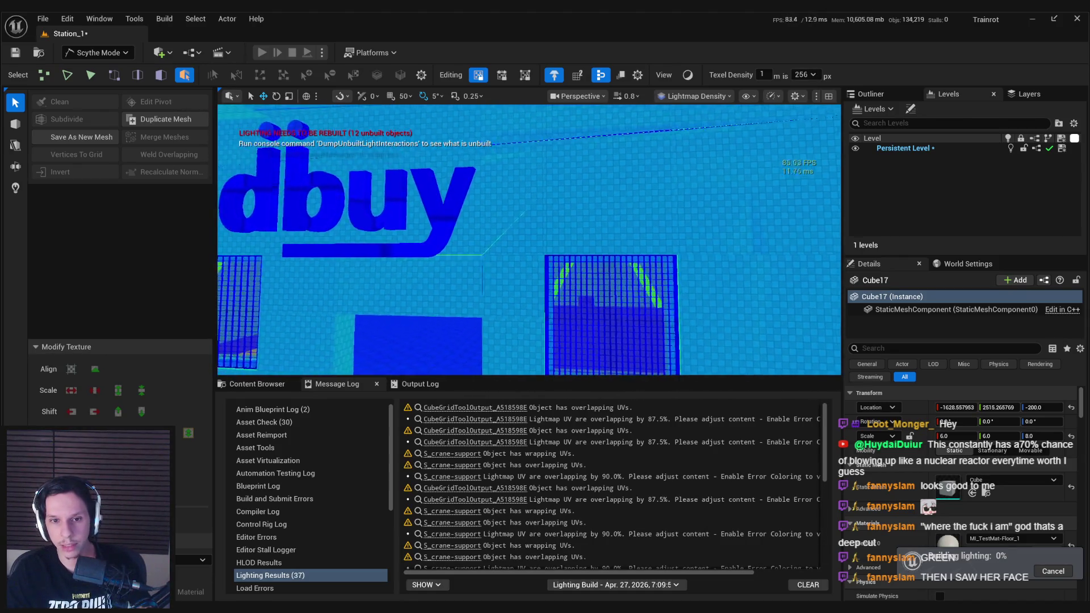
click(710, 97)
click(710, 135)
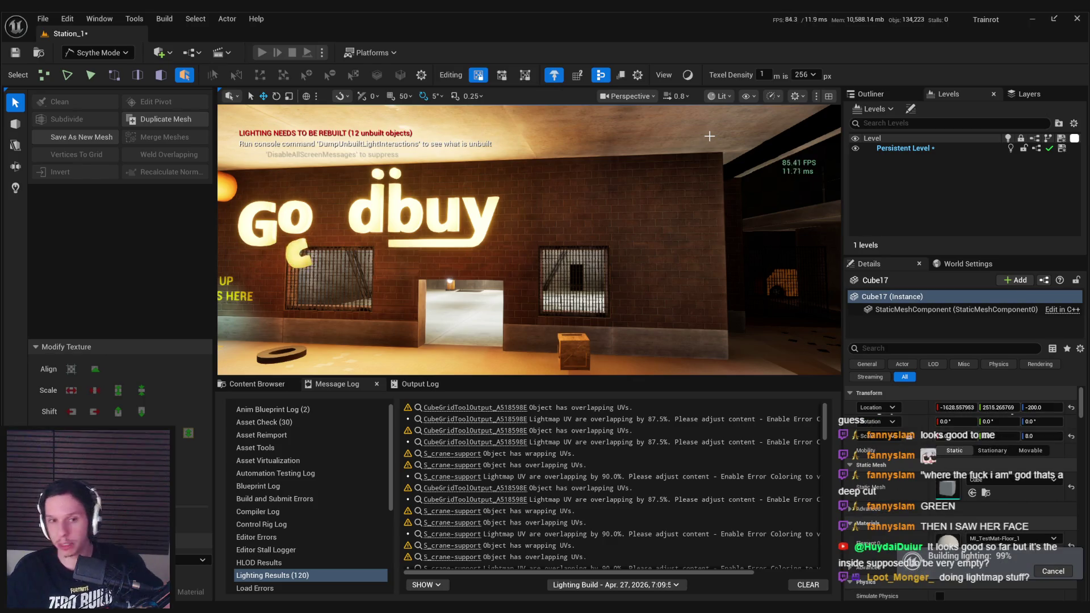
mouse_move(644, 231)
mouse_down()
mouse_move(636, 263)
mouse_move(594, 280)
mouse_up()
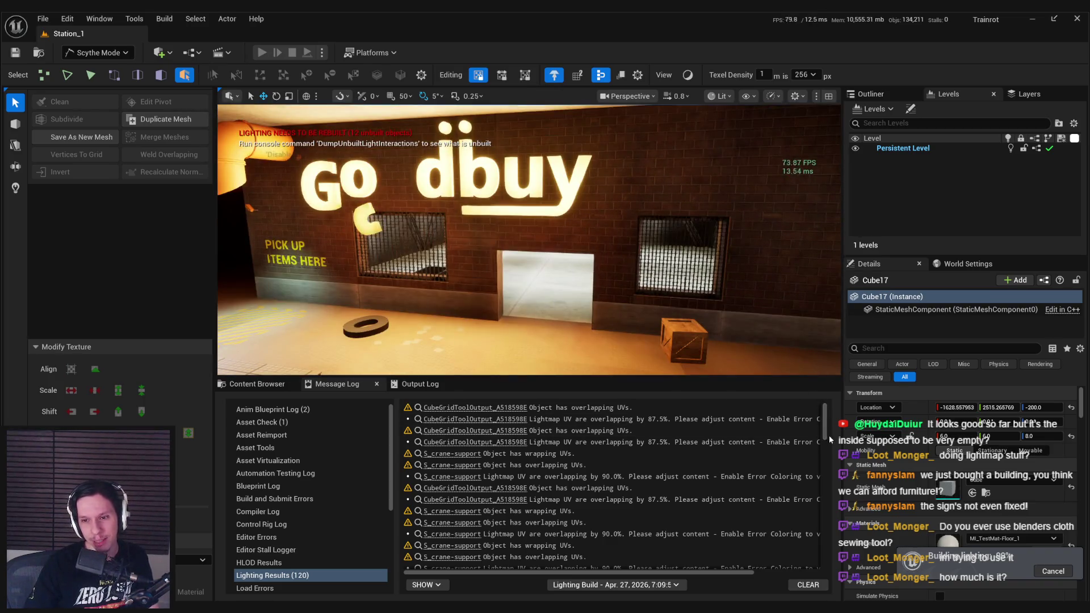
Fly around the Go dbuy building under the new lighting and save Station_1
drag(824, 414, 826, 590)
drag(511, 256, 465, 244)
drag(624, 328, 602, 318)
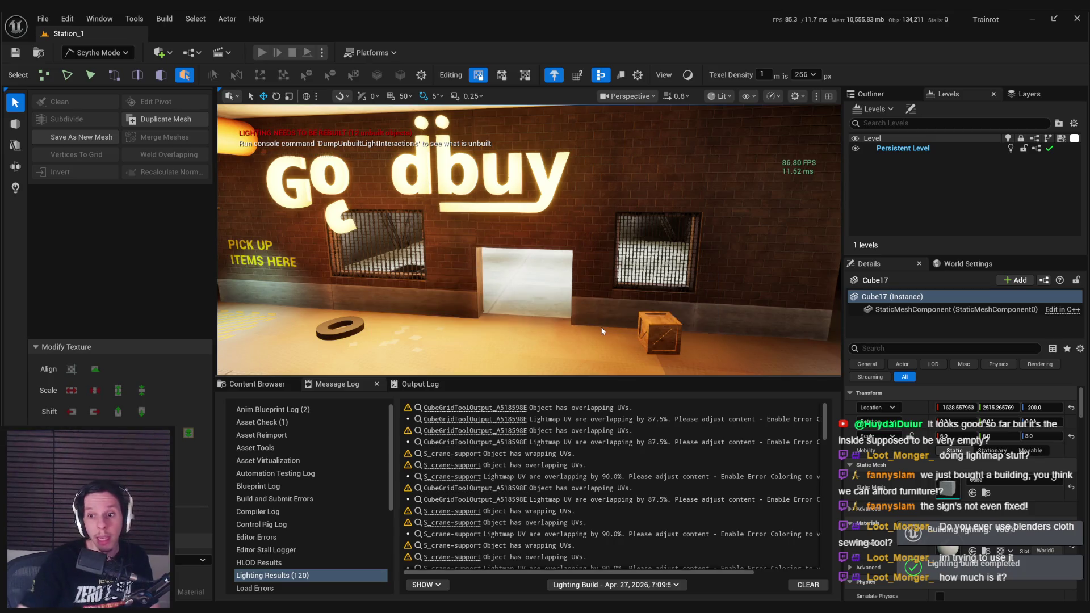
mouse_move(602, 331)
mouse_down()
mouse_move(601, 301)
mouse_move(658, 349)
mouse_up()
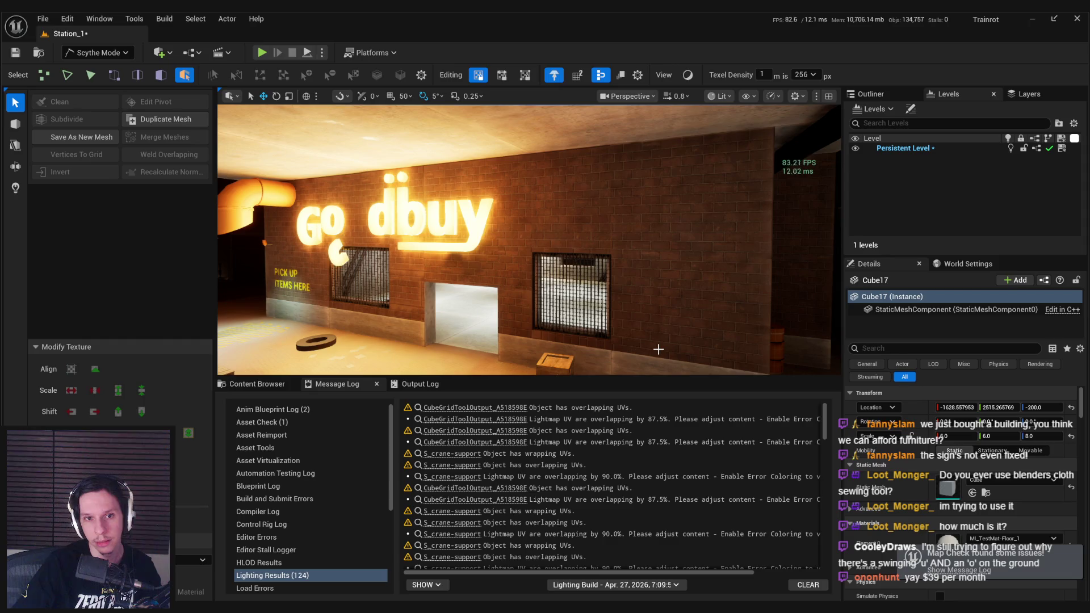
drag(659, 349, 676, 395)
drag(528, 238, 488, 239)
mouse_move(612, 366)
mouse_down()
mouse_move(648, 353)
mouse_move(612, 358)
mouse_move(612, 324)
mouse_up()
key(ctrl+s)
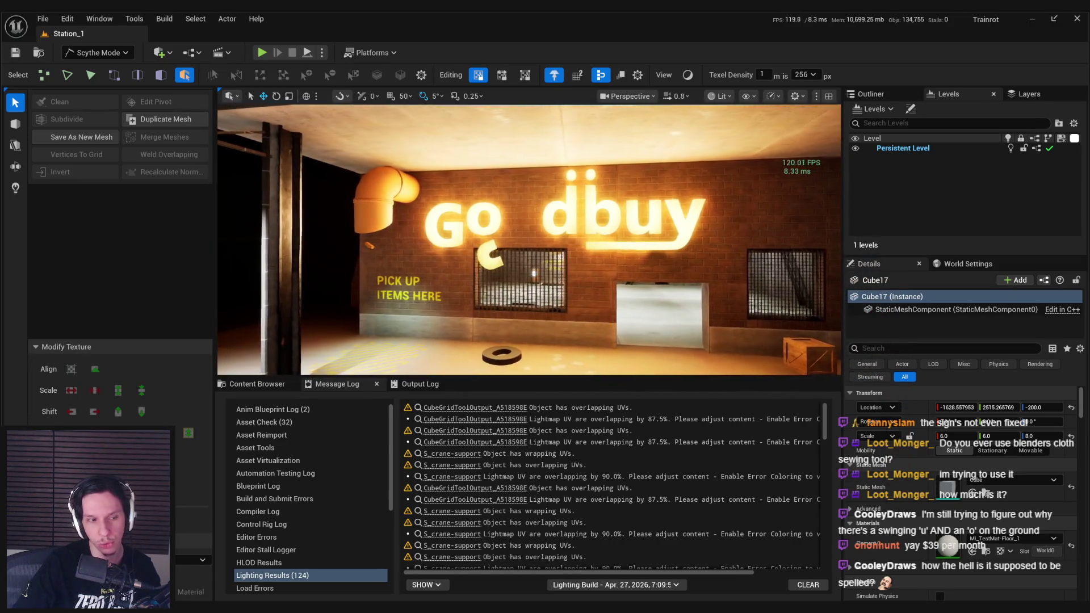
Close in on the Go dbuy sign to inspect the dots above the i
drag(610, 352, 472, 348)
drag(515, 214, 486, 179)
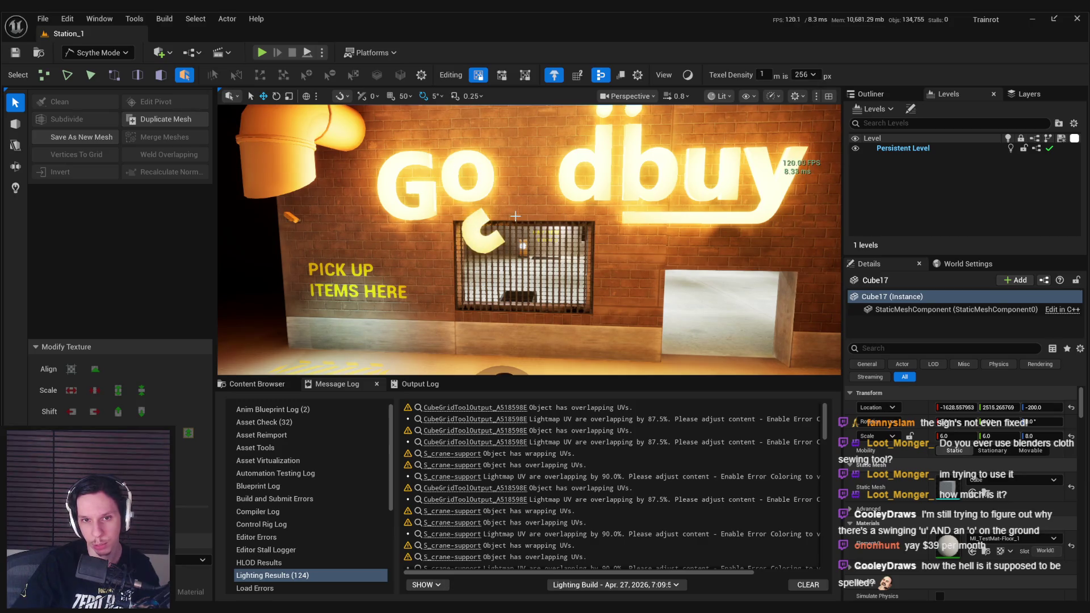
drag(528, 244, 514, 205)
scroll(529, 239, down, 10)
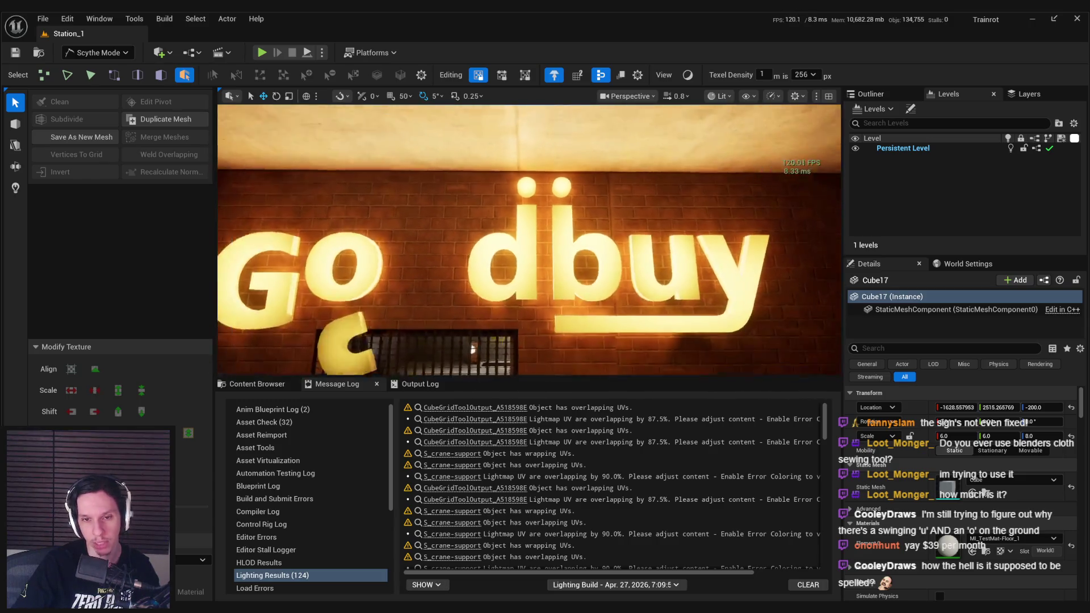
scroll(530, 240, down, 5)
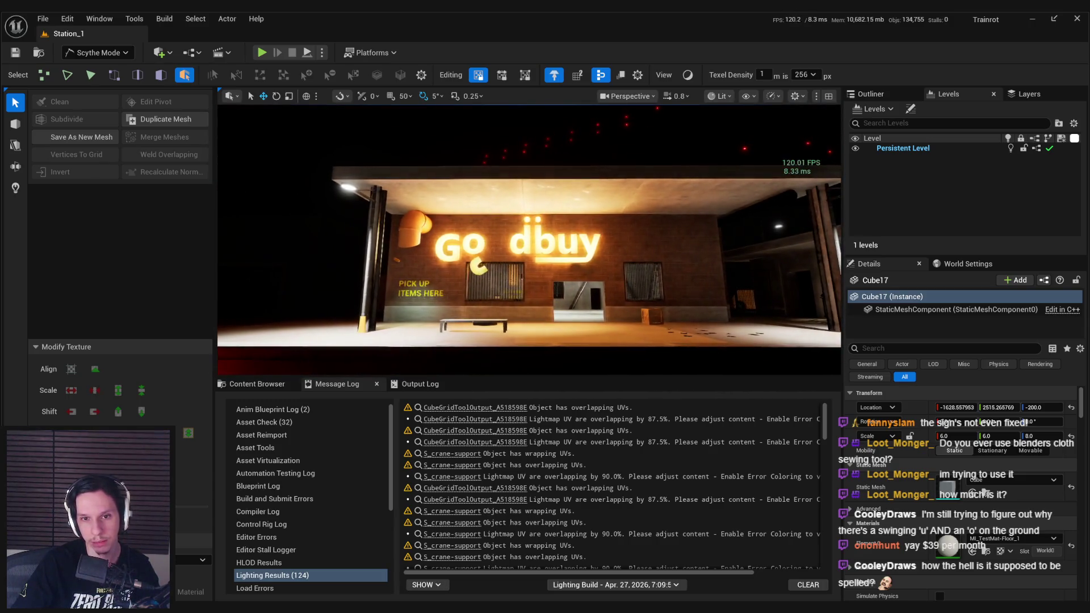
scroll(552, 270, down, 5)
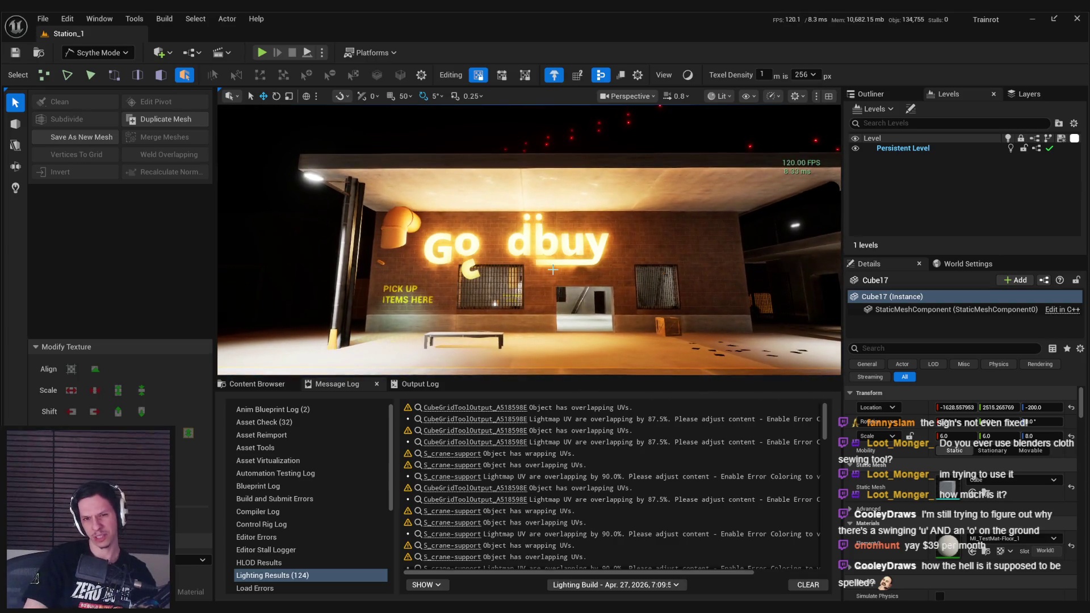
scroll(553, 270, up, 8)
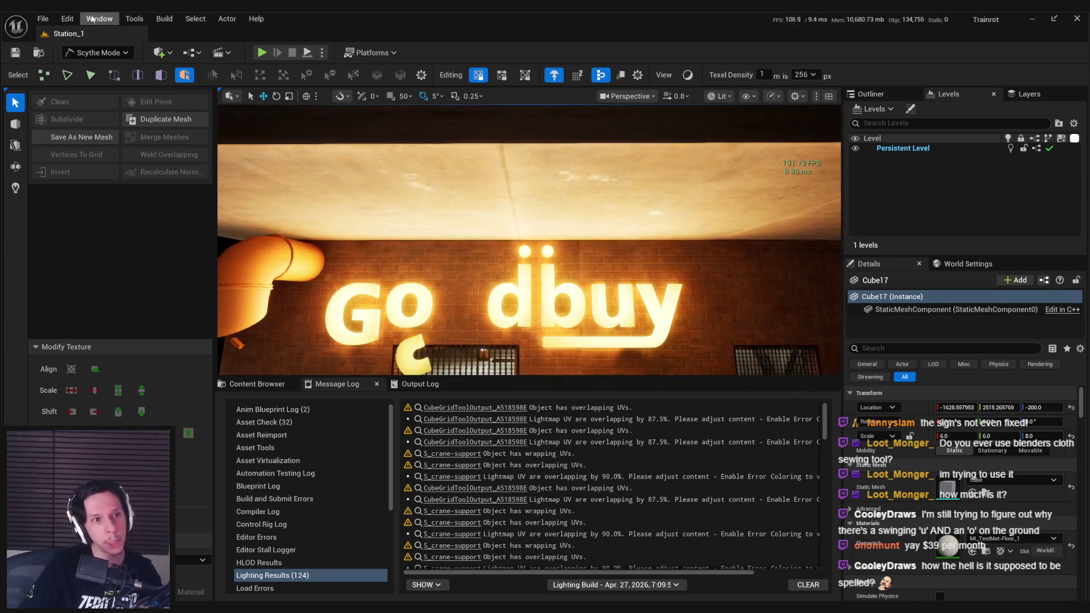
Open GameWorldLevel from Recent Levels and save all changed levels
click(45, 18)
mouse_move(170, 95)
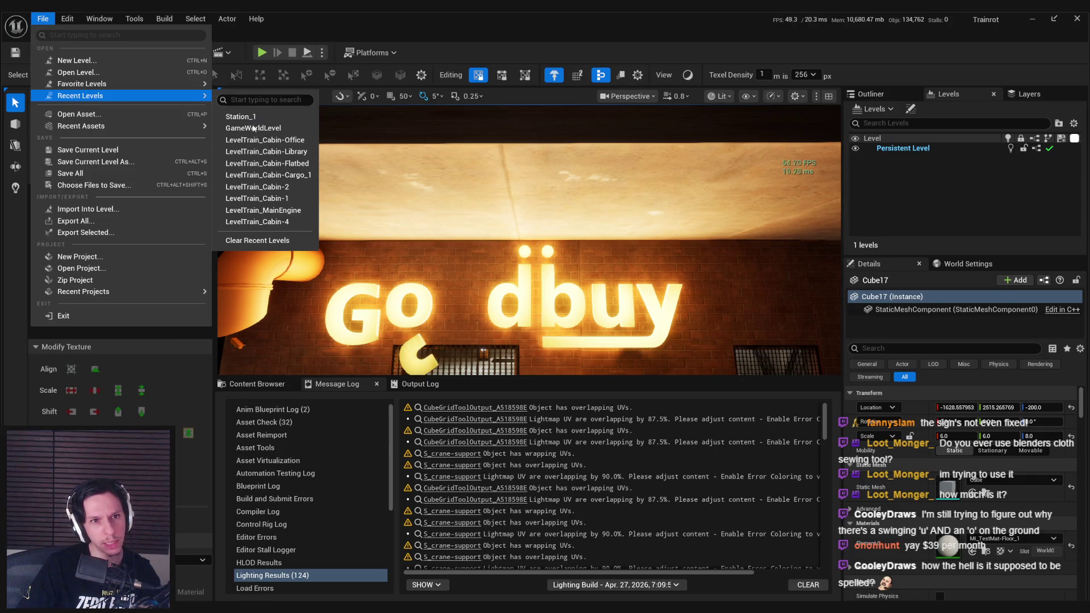
click(469, 204)
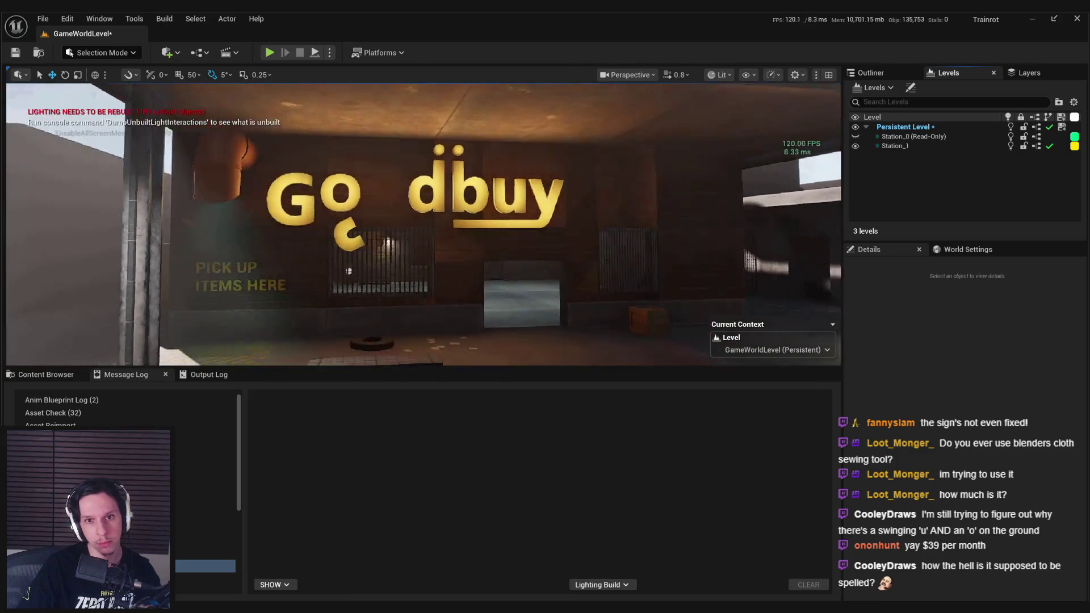
key(ctrl+s)
Fly past the Go dbuy sign into the train and start Play-in-Editor
key(w)
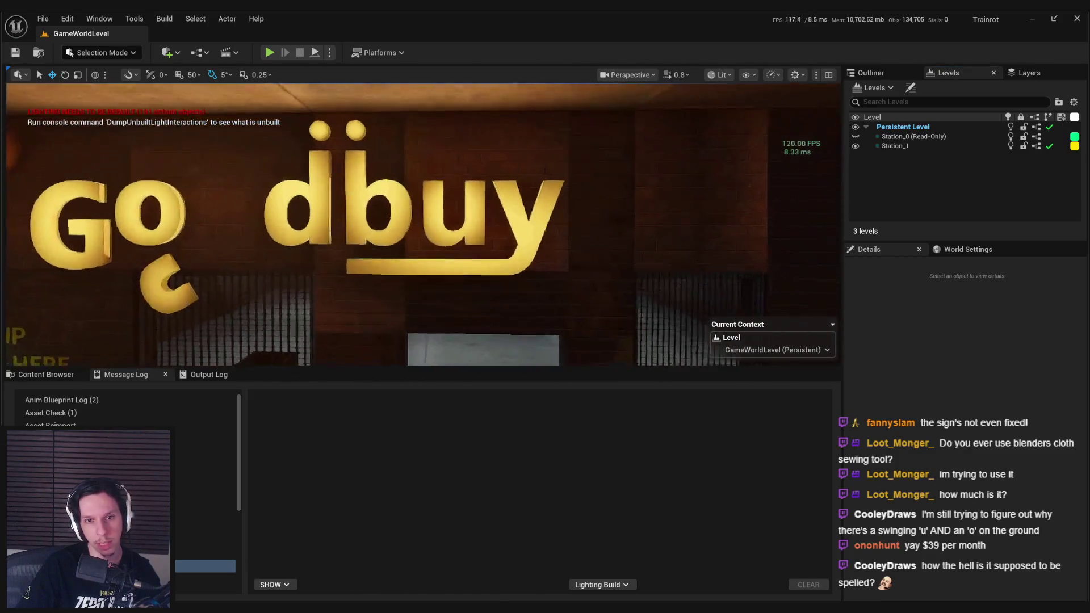
key(s)
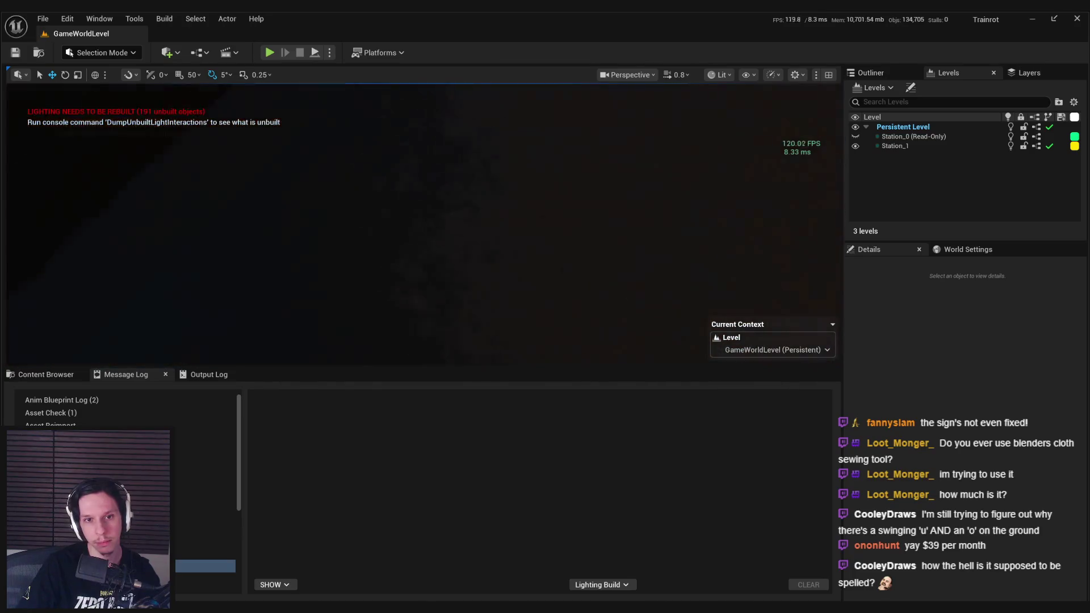
key(s)
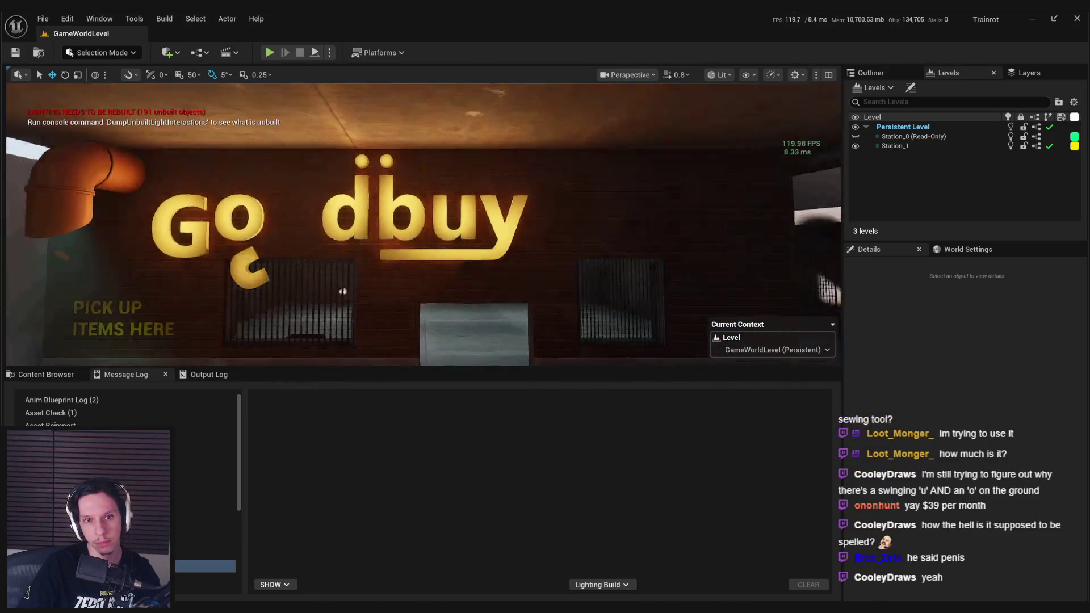
key(e)
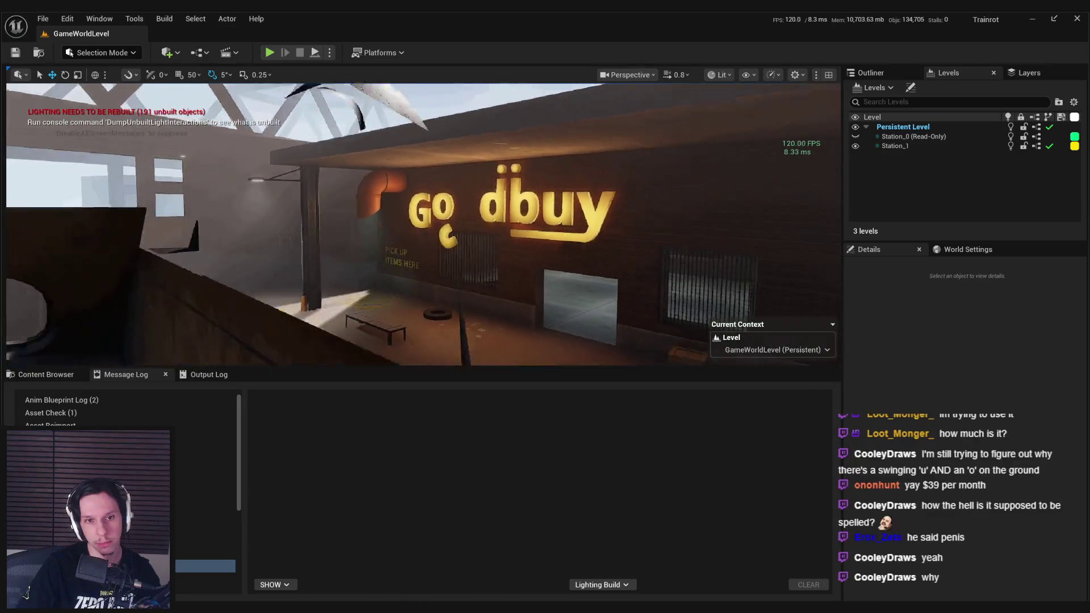
key(q)
key(w)
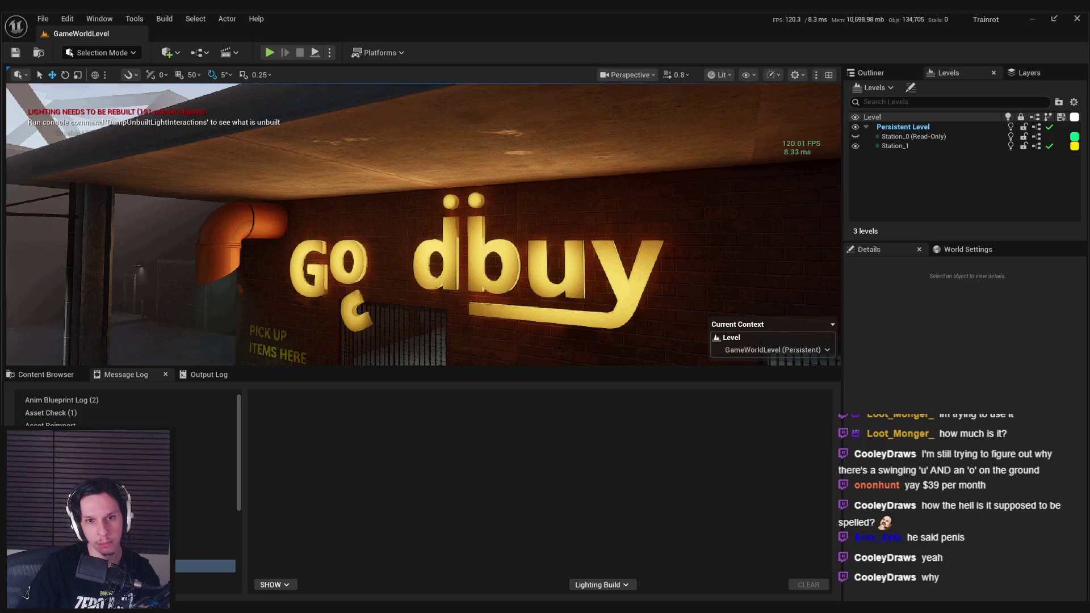
key(w)
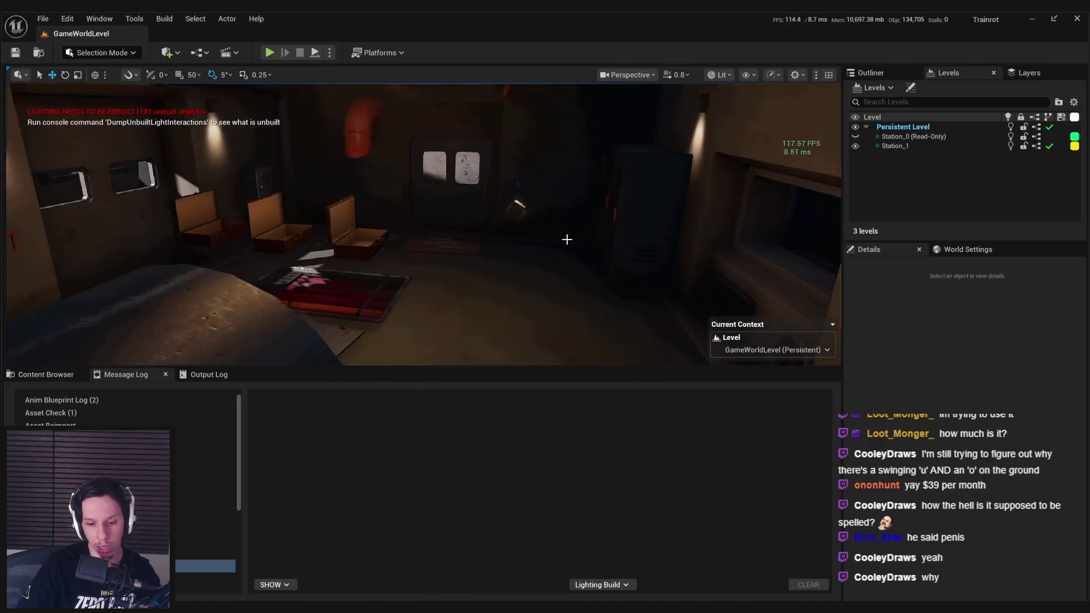
key(F11)
key(alt+p)
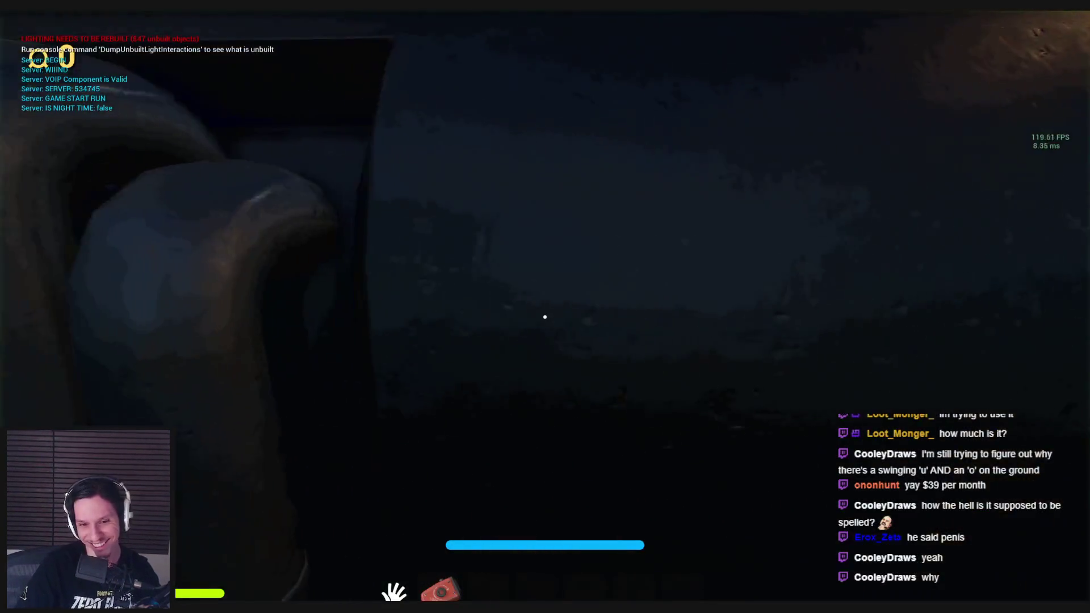
Walk up to the wall's start/stop button, press it, and head through the door to the station
key(w)
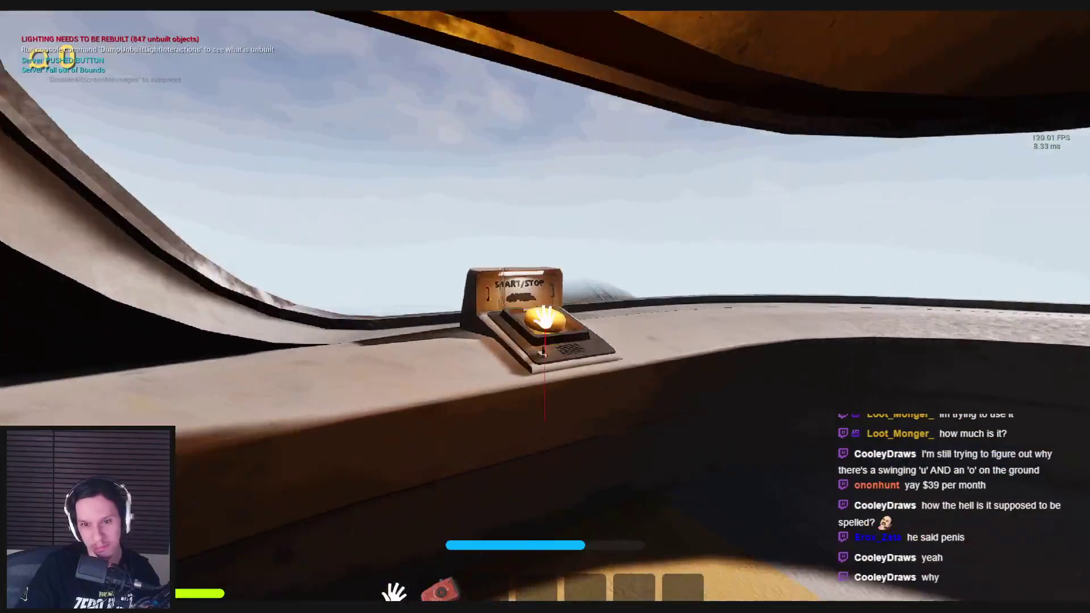
click(544, 316)
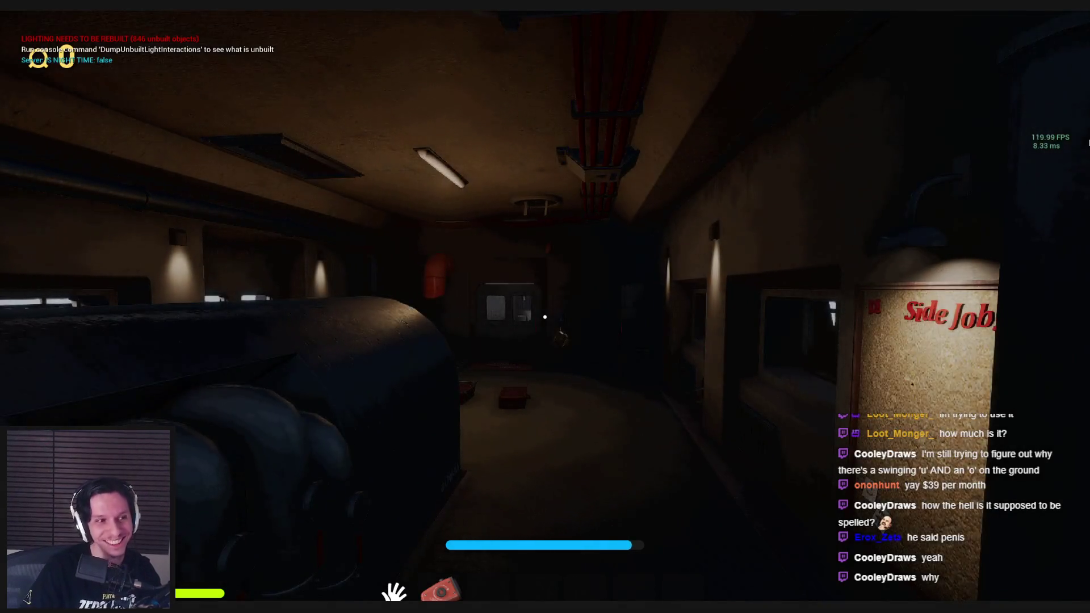
key(w)
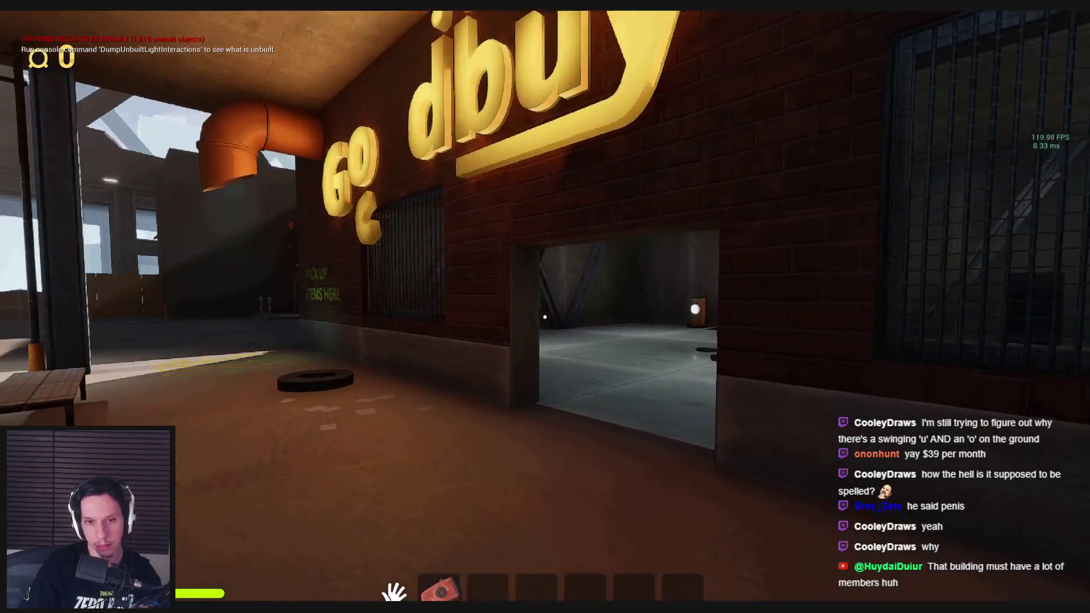
Inspect the grille wall and the Godbuy sign from up close and from further back
key(w)
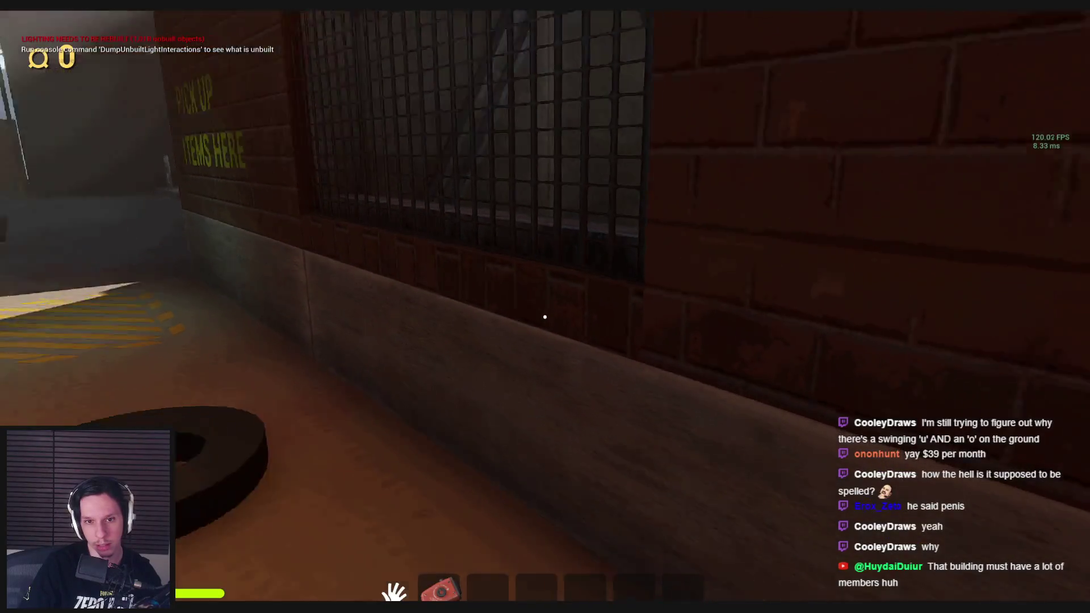
key(s)
key(w)
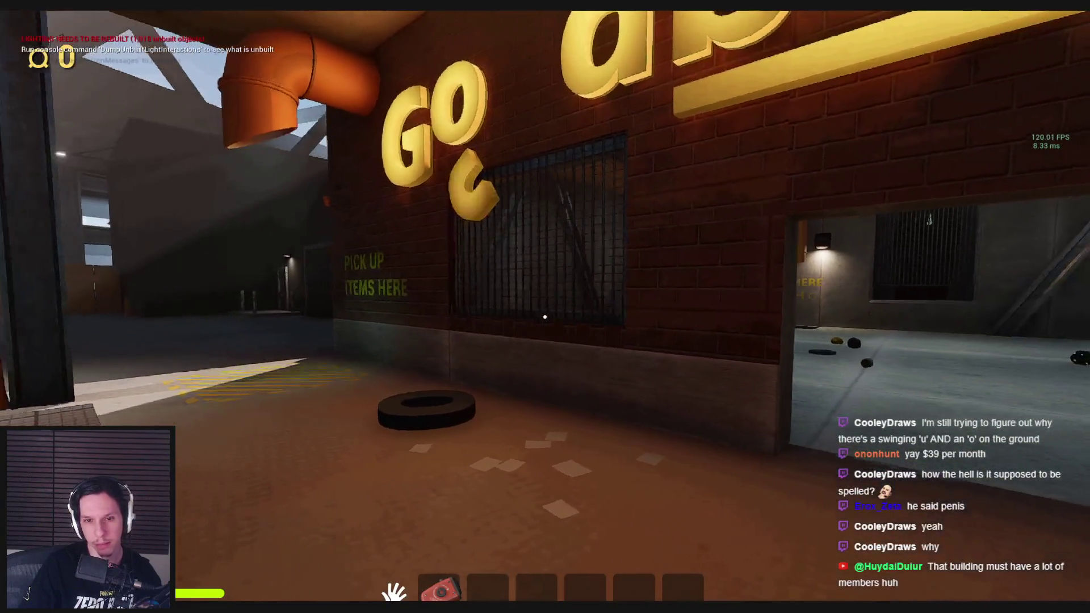
key(s)
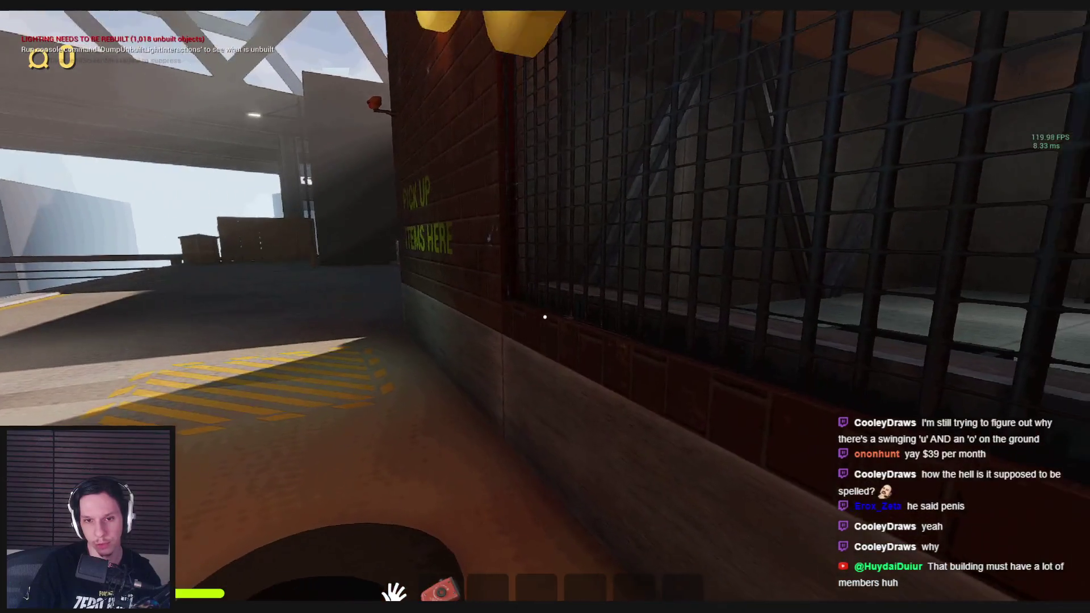
key(s)
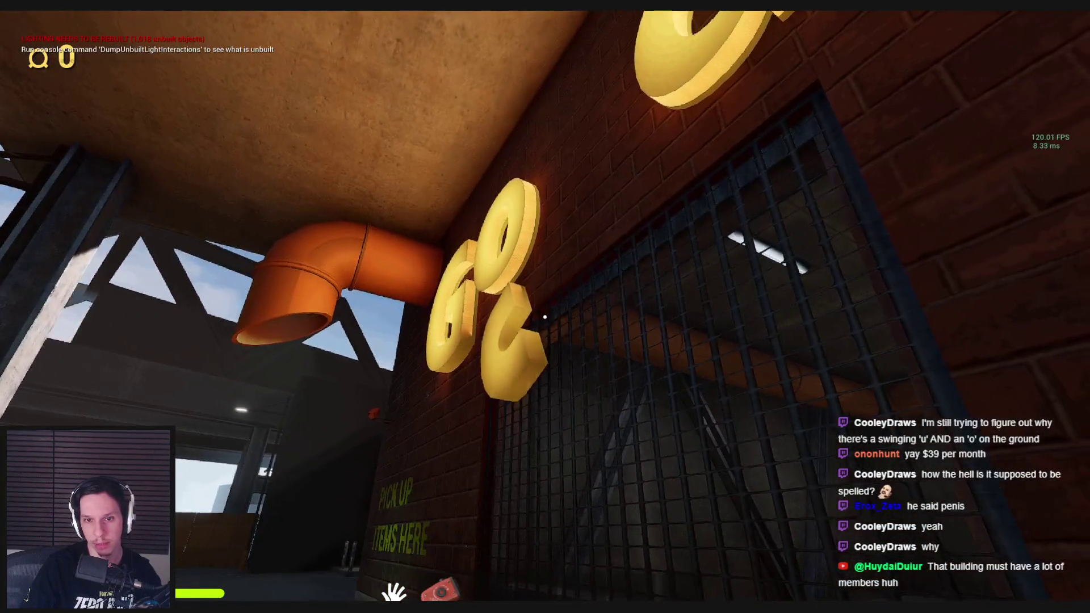
key(s)
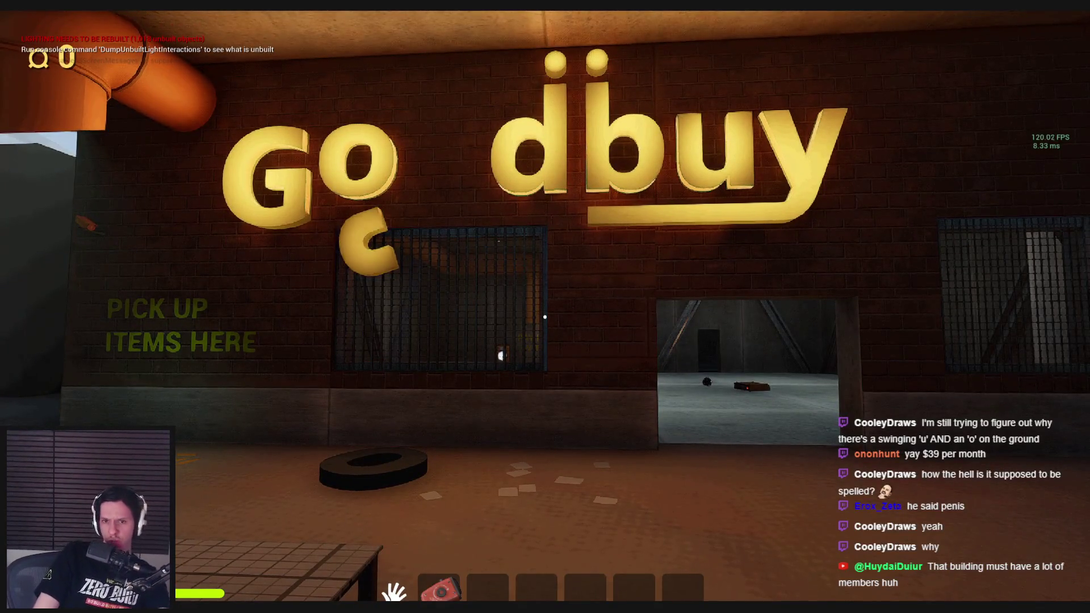
key(w)
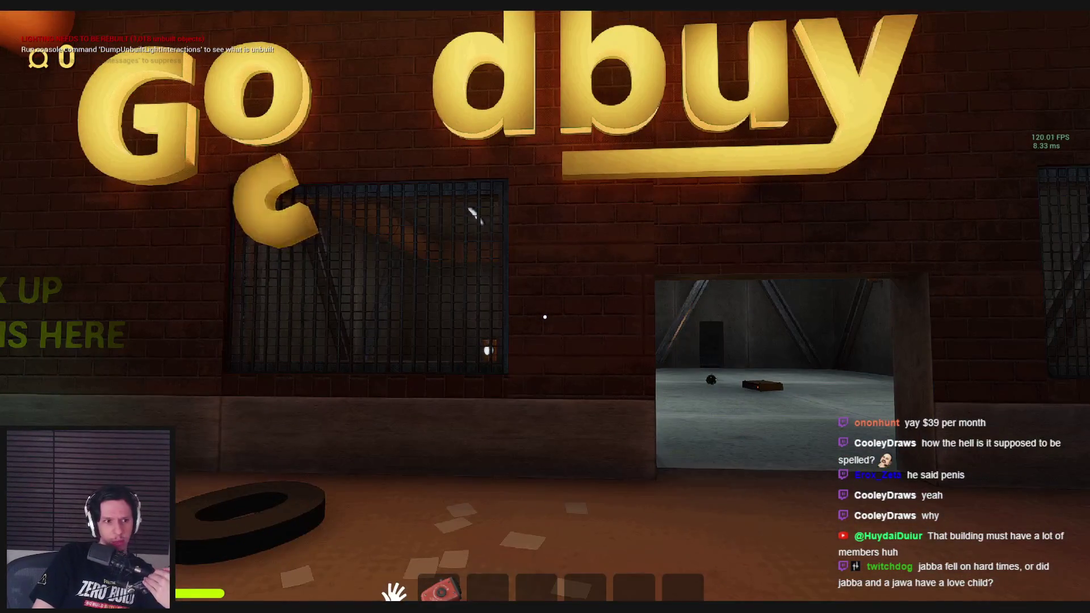
key(s)
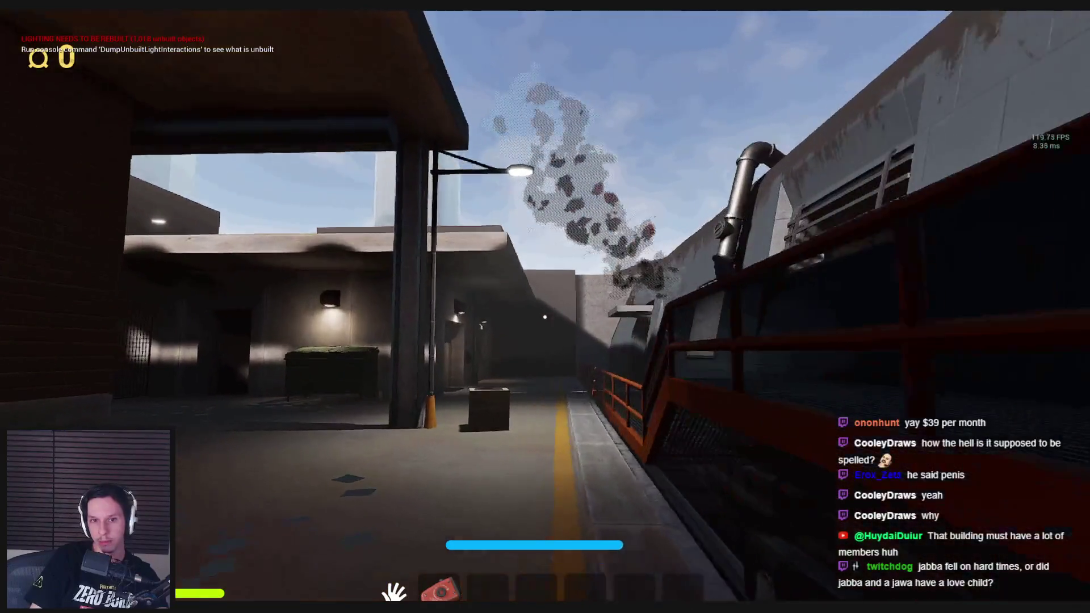
Pick up the wooden crate and carry it along the walkway past the pillar
key(w)
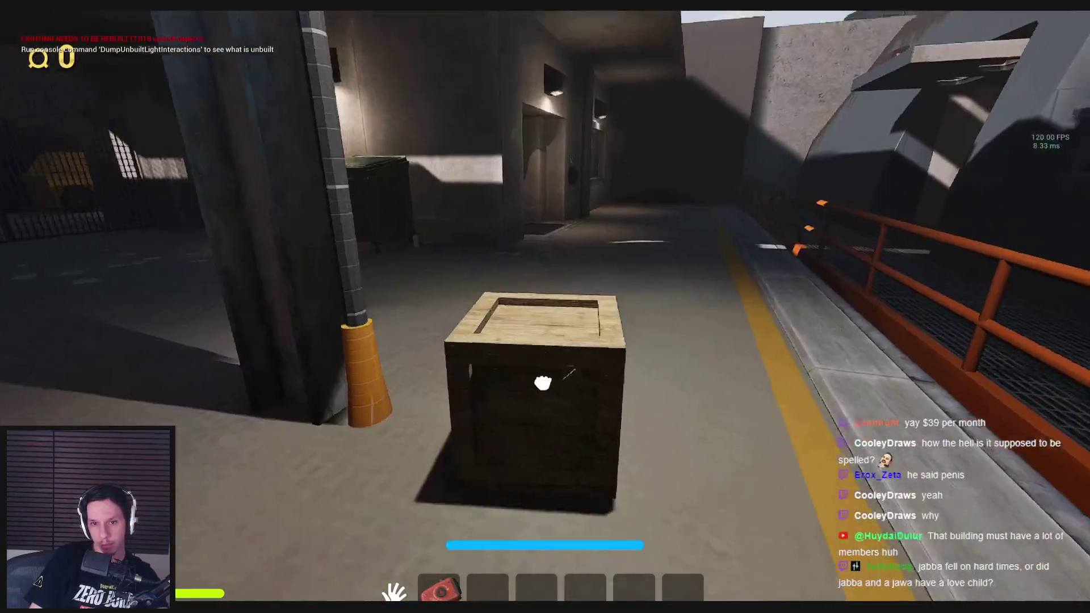
click(543, 383)
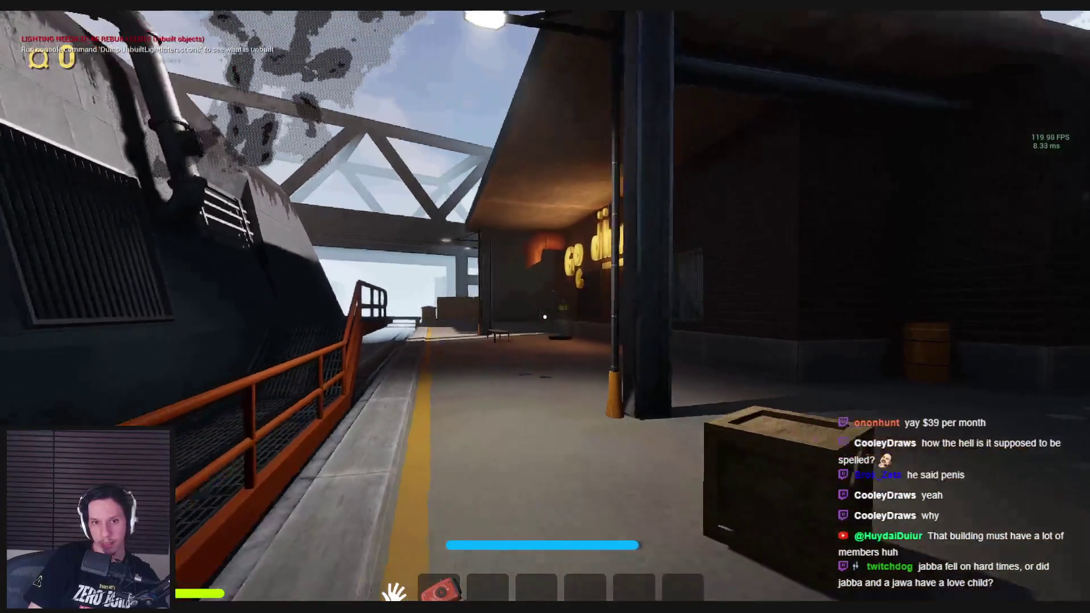
click(545, 317)
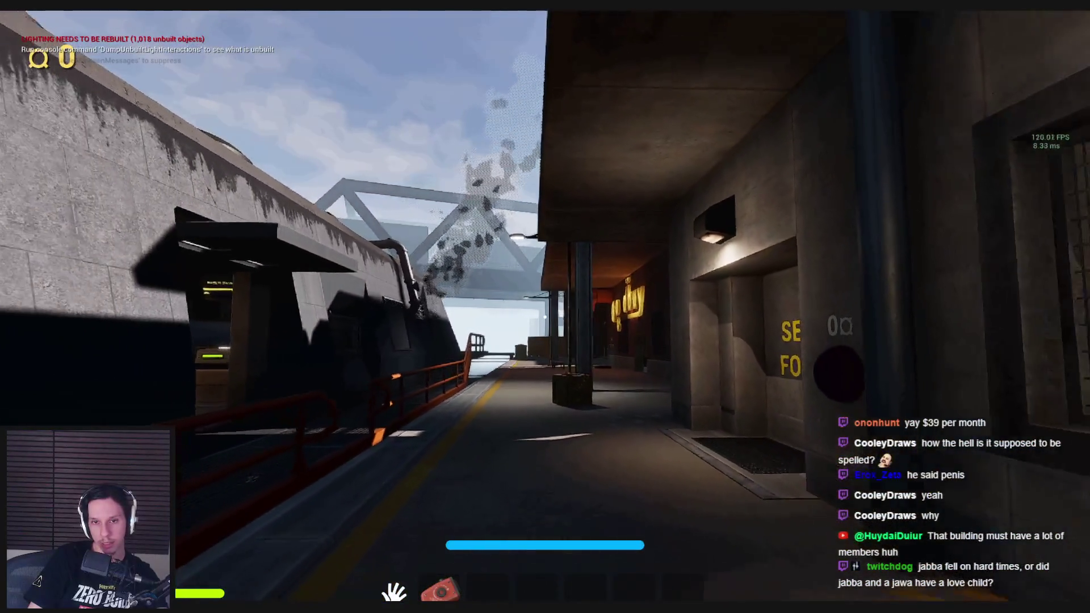
key(s)
key(w)
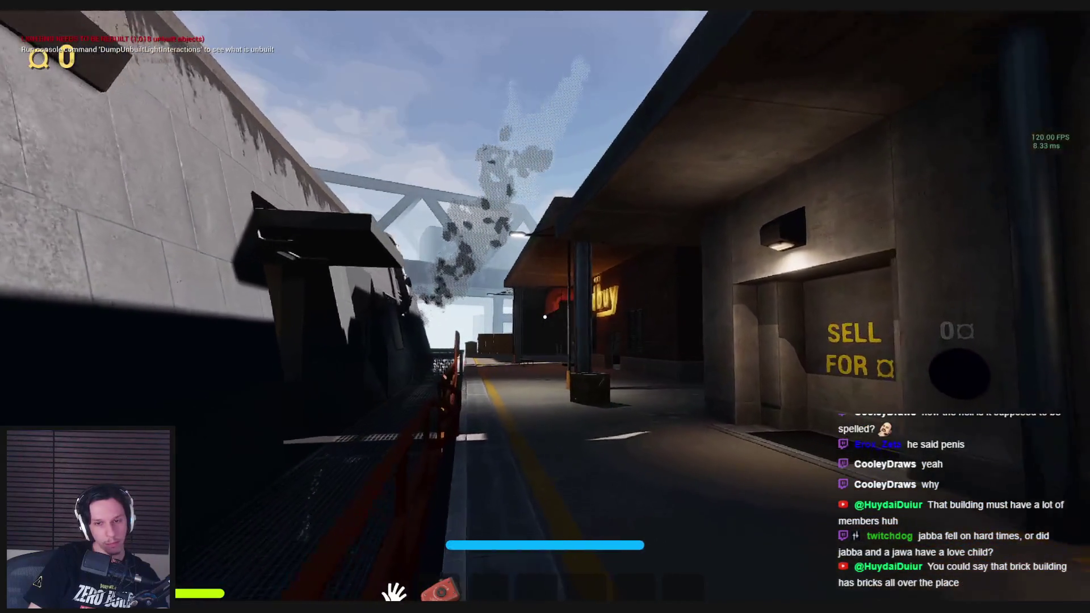
key(w)
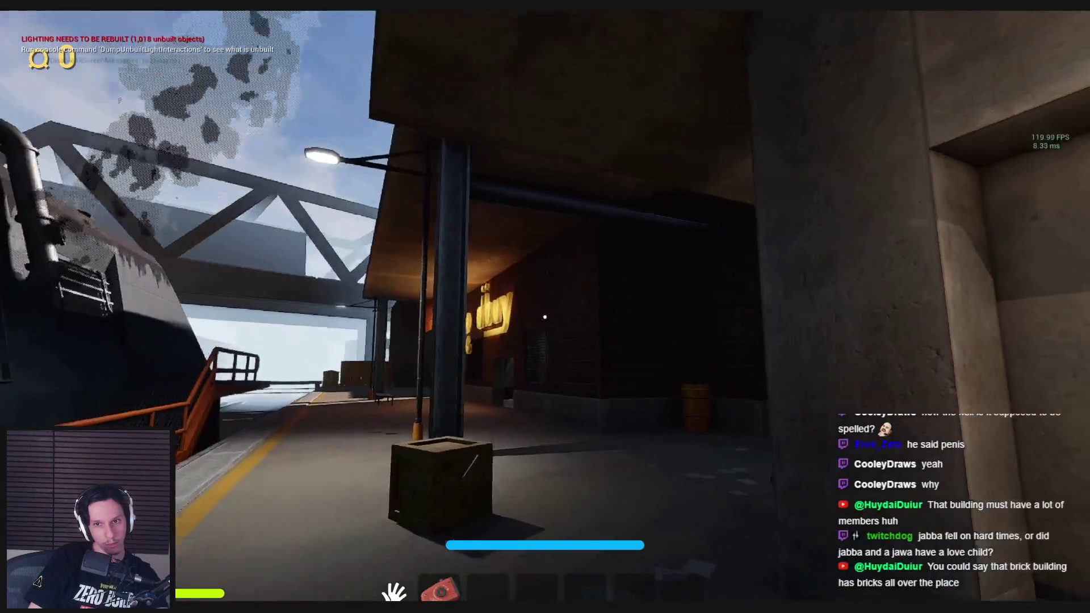
key(w)
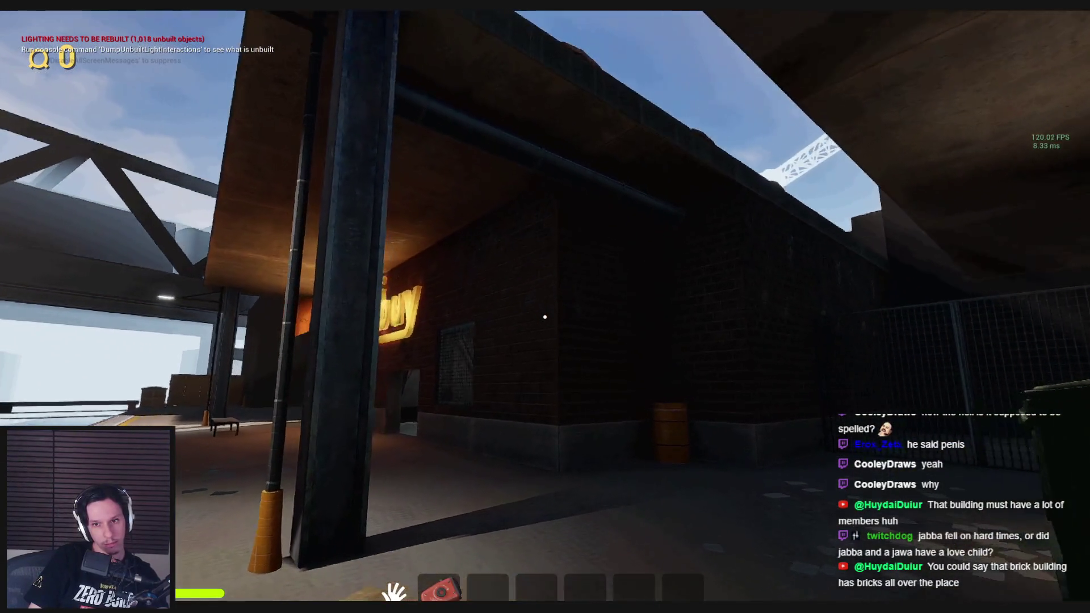
key(s)
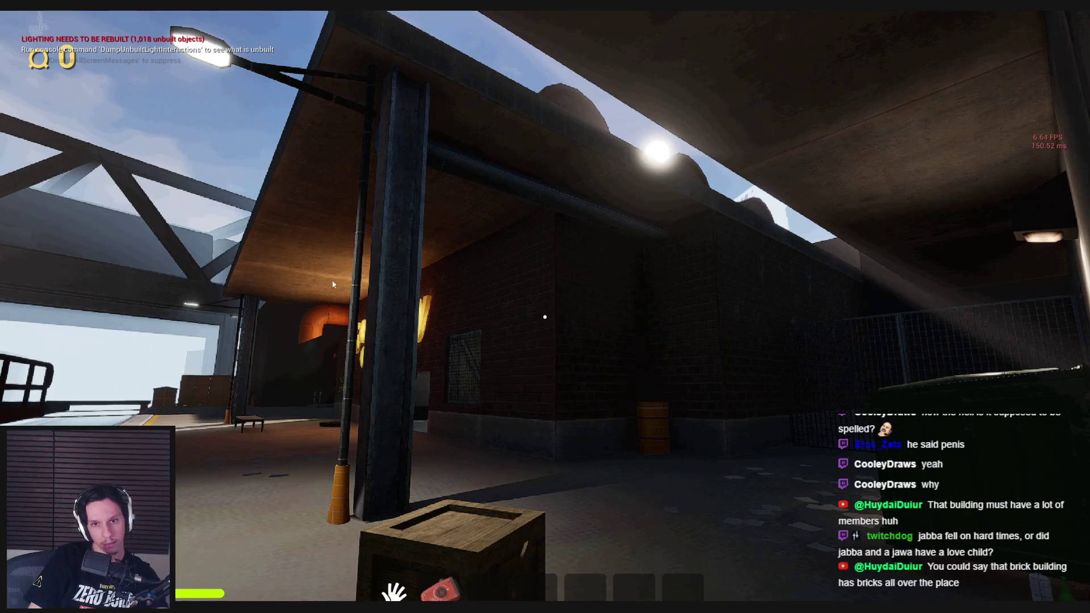
Check the reference street image, walk back to the lit Godbuy sign, and stop playing
key(super)
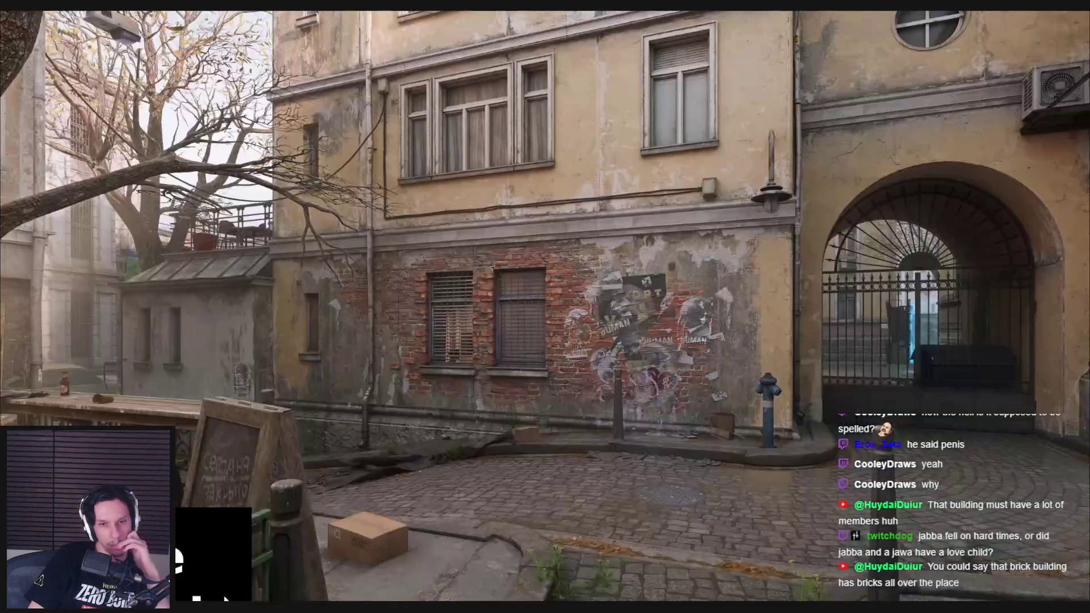
key(alt+Tab)
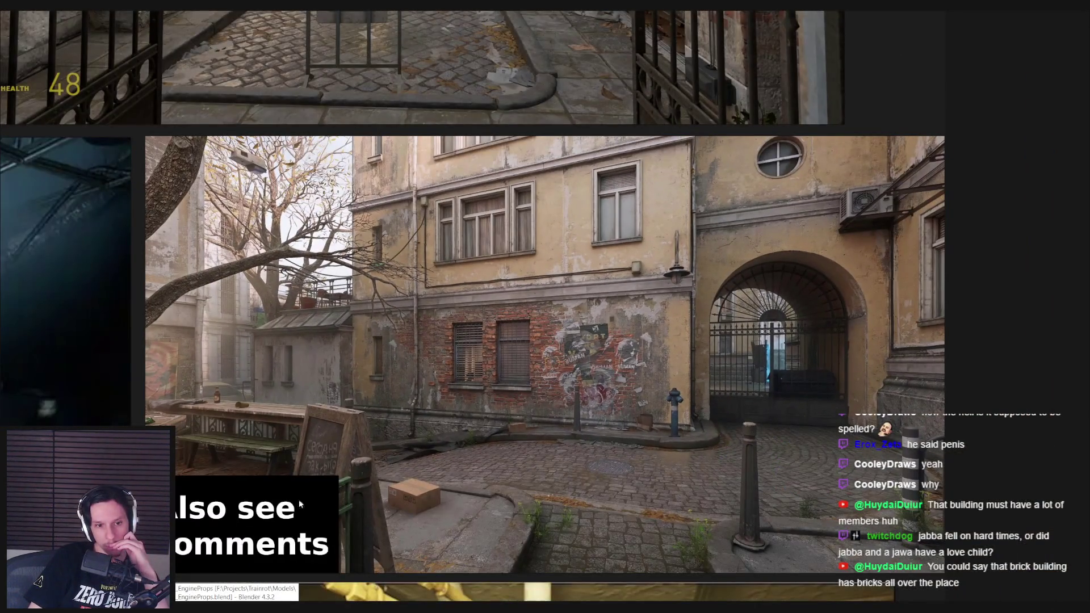
key(alt+Tab)
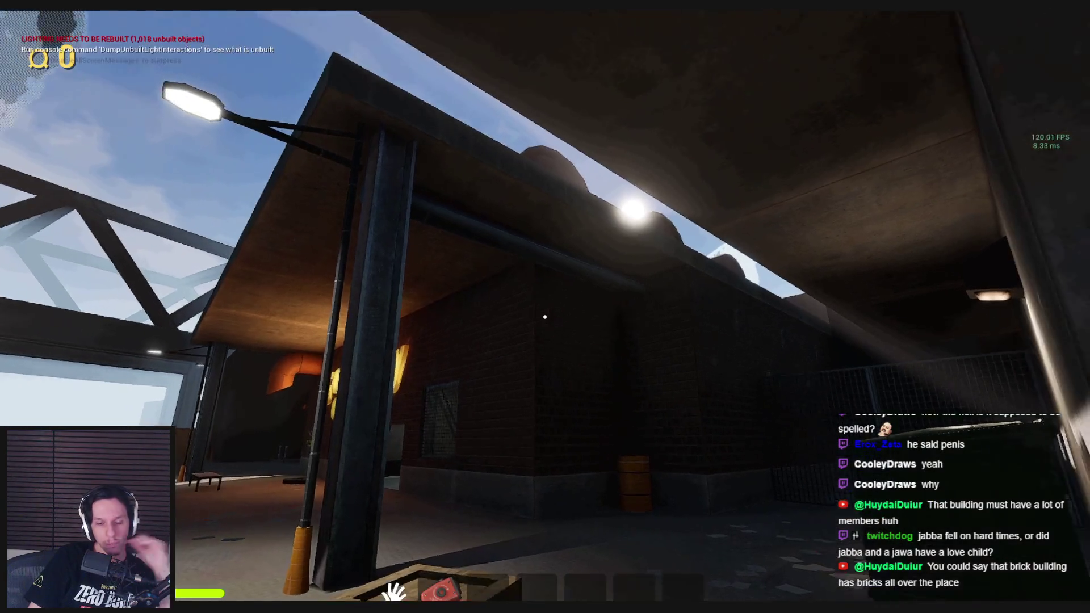
key(super)
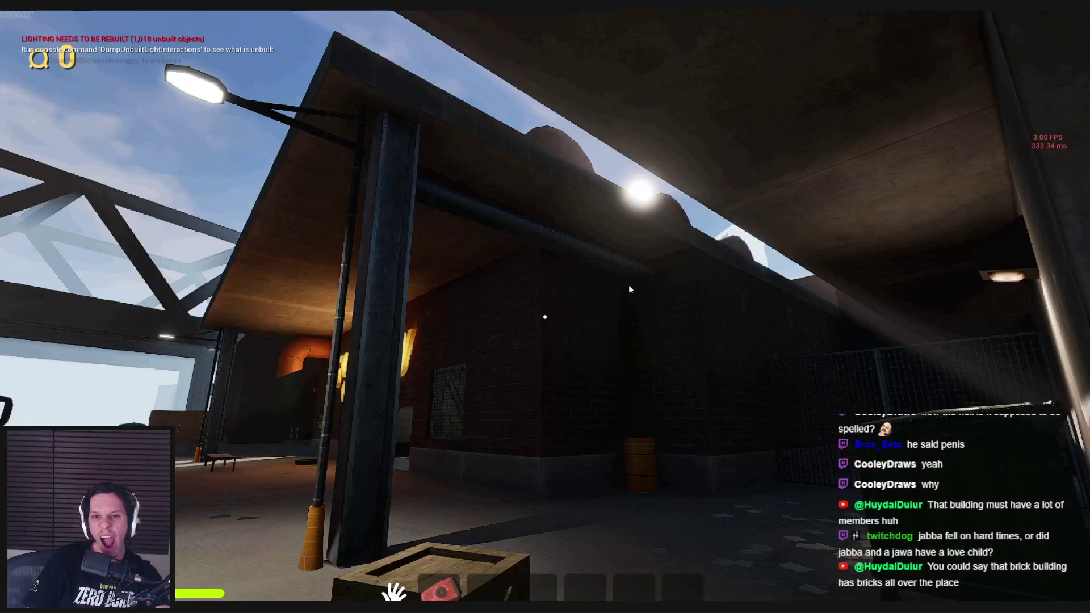
key(w)
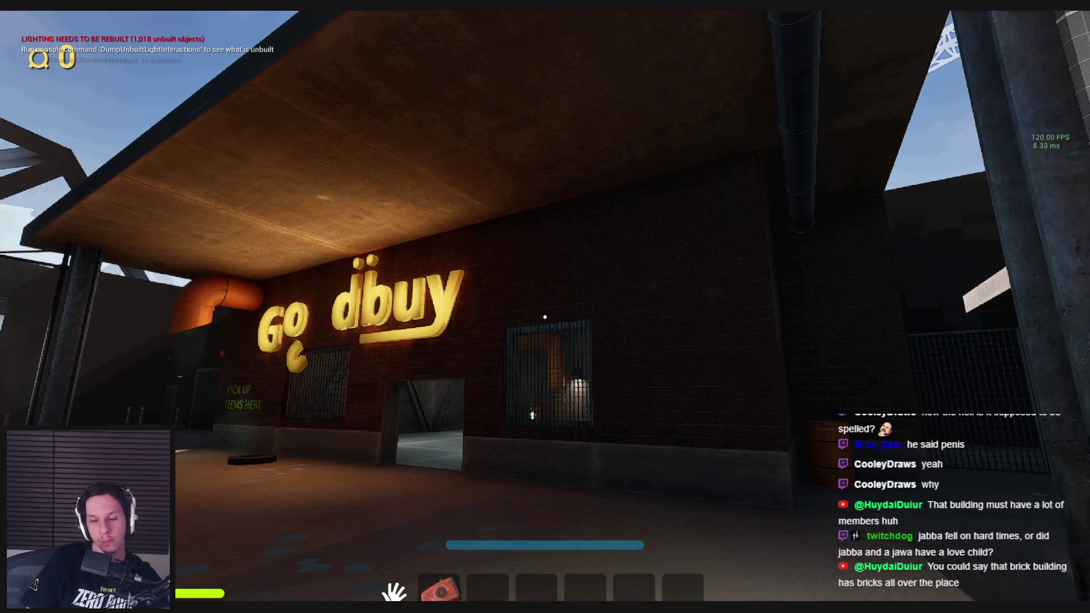
key(Escape)
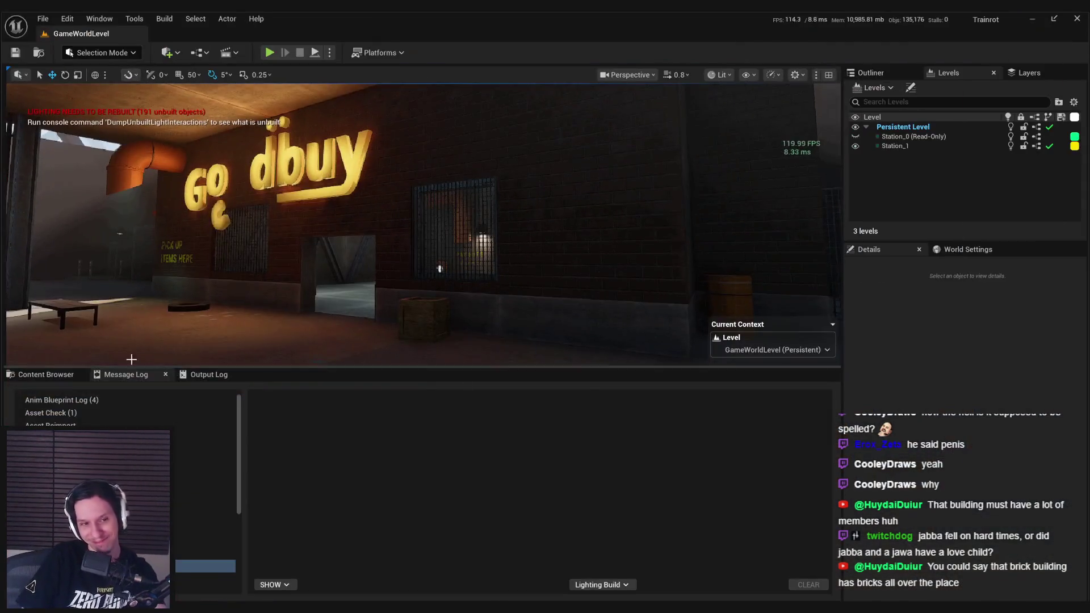
Select the brick wall and open its M_Hotspot-BrickWall material for editing
click(45, 375)
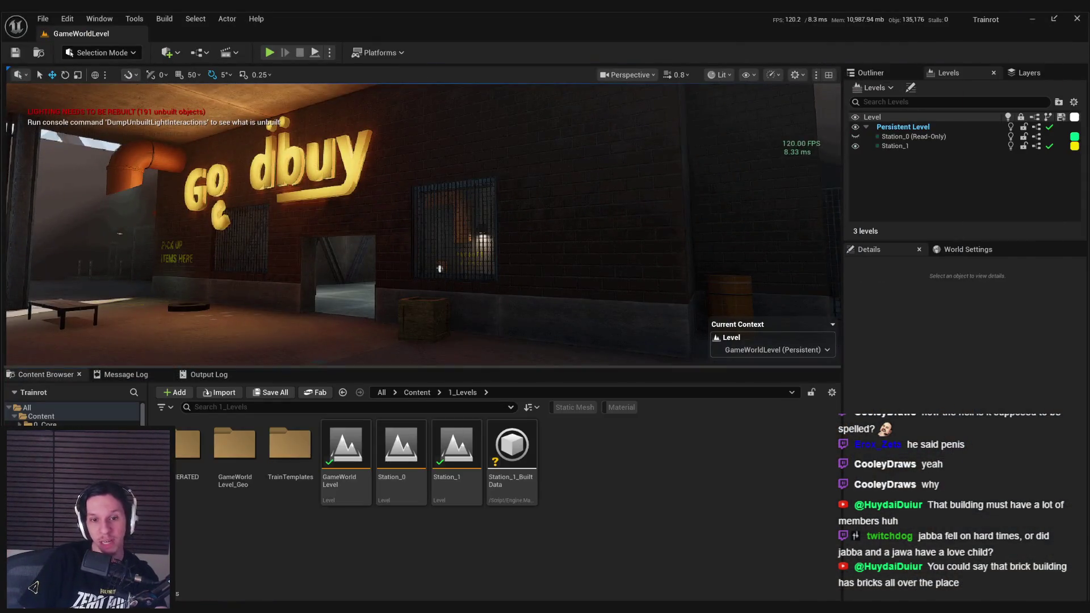
click(583, 289)
scroll(923, 562, down, 1)
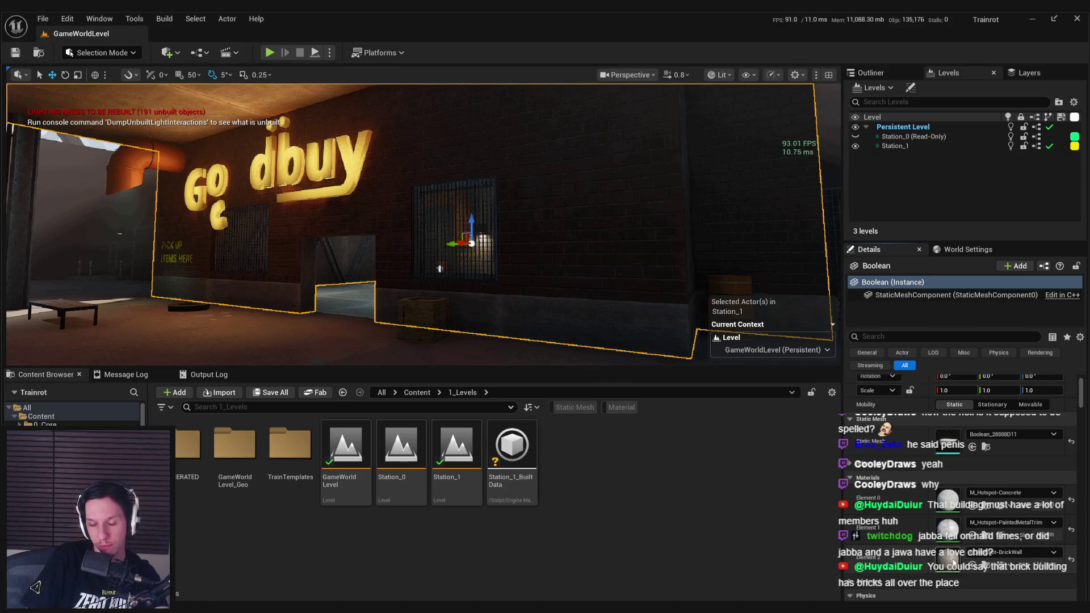
double_click(947, 553)
scroll(420, 130, down, 2)
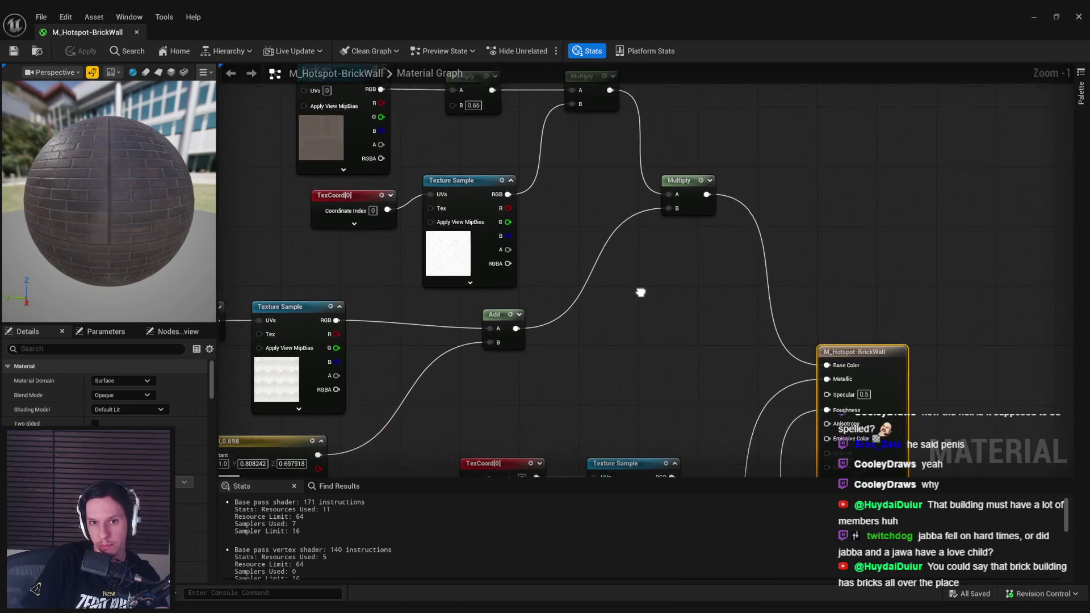
Add an Add node after the Multiply output
drag(952, 283, 936, 390)
drag(643, 224, 705, 222)
text(add)
click(727, 281)
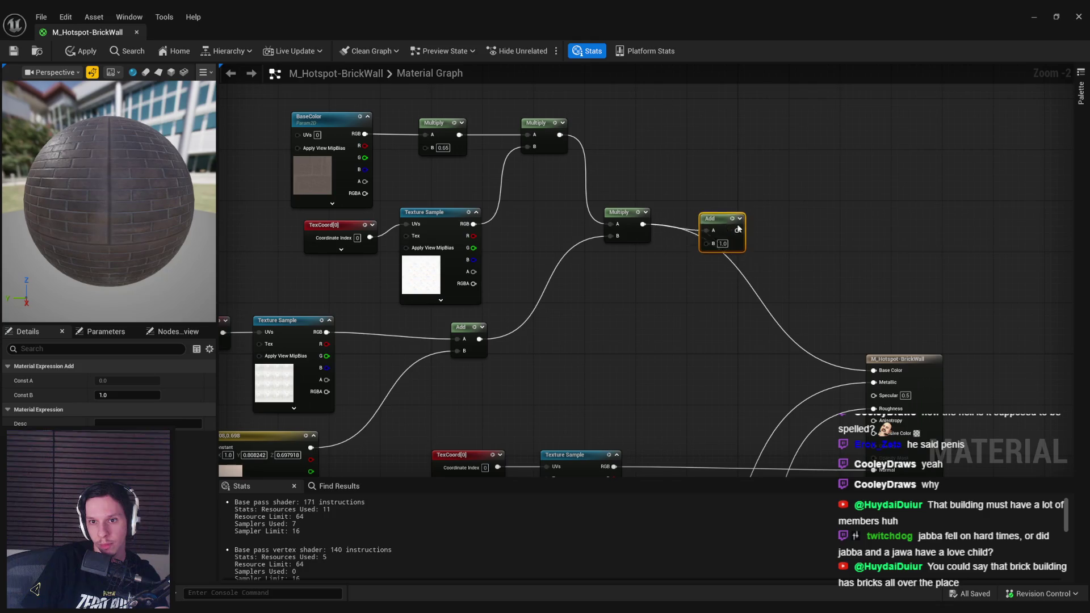
Duplicate the TexCoord/Texture Sample pair, assign T_DesignedGrunge_01, and wire it into Add's B
drag(555, 233, 375, 188)
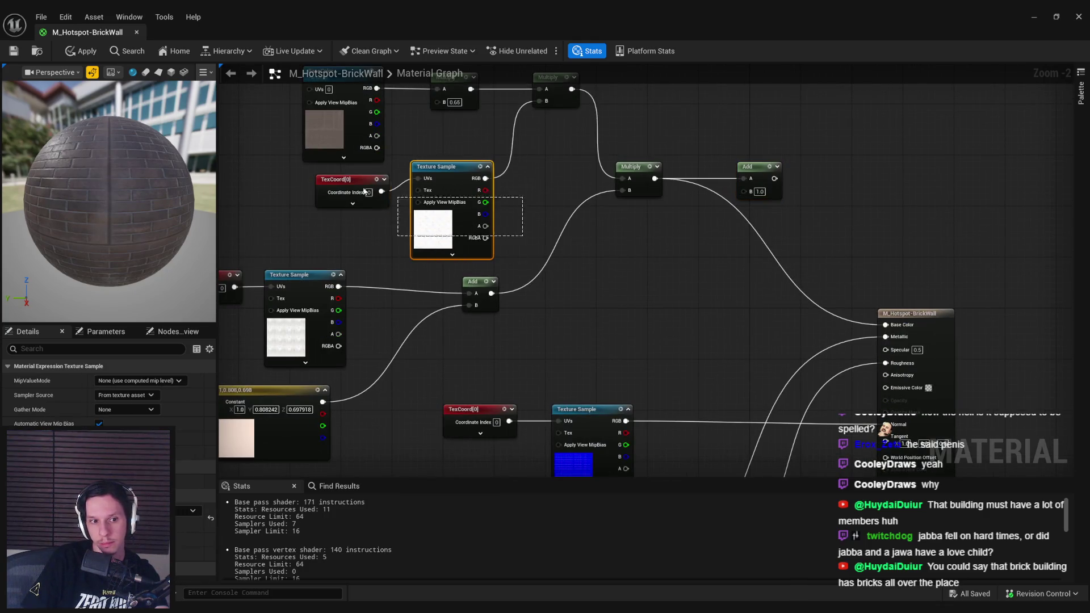
key(ctrl+c)
key(ctrl+v)
click(608, 307)
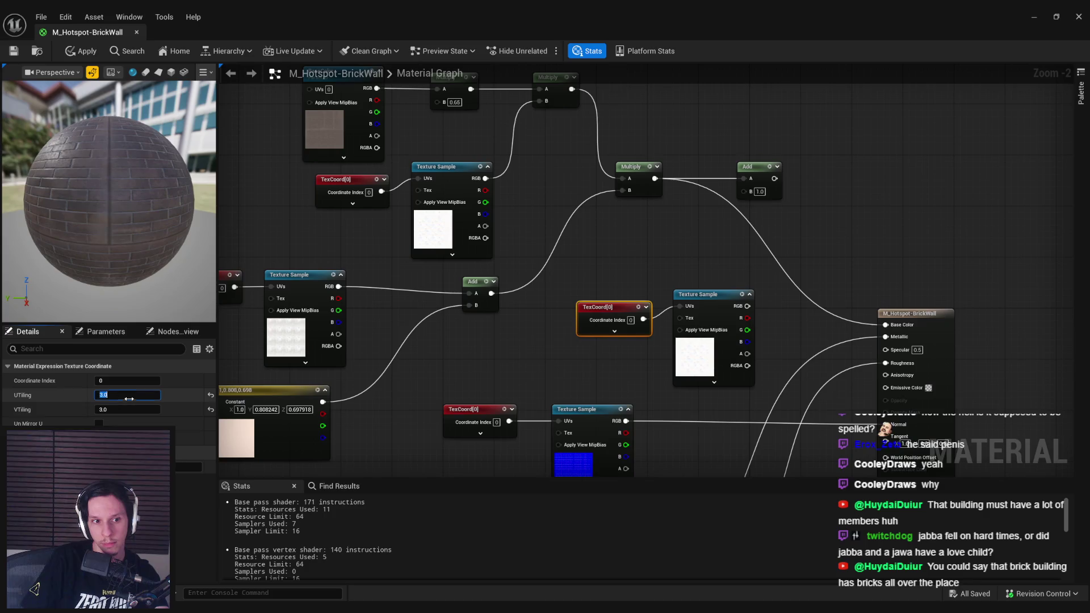
click(190, 511)
text(grung)
click(199, 398)
mouse_move(690, 290)
mouse_down()
mouse_move(703, 192)
mouse_move(687, 174)
mouse_move(828, 308)
mouse_up()
Preview the material on a plane and delete the Add node
click(159, 73)
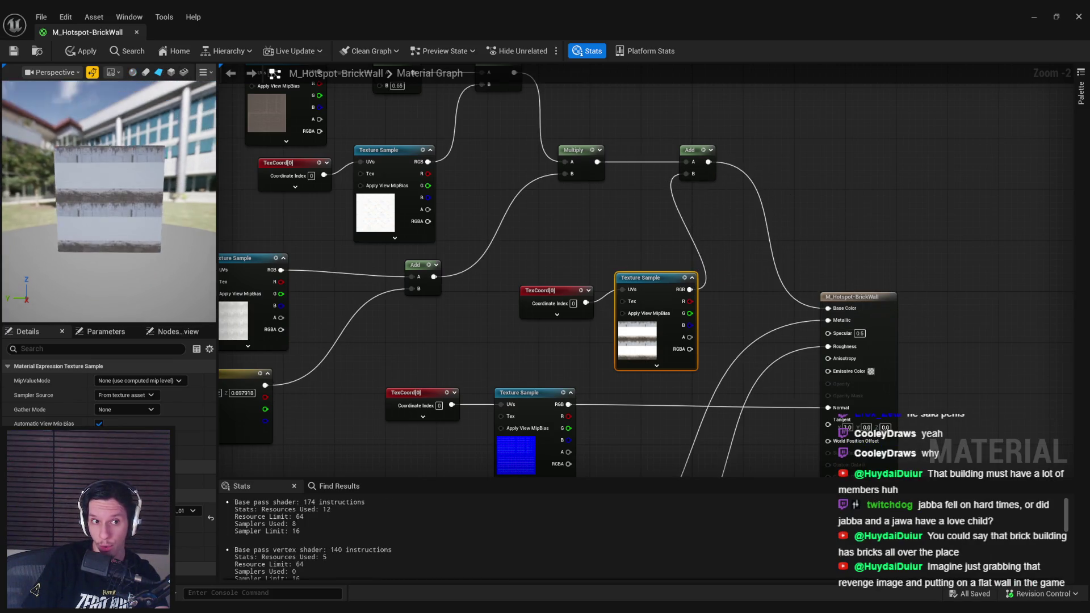
click(690, 149)
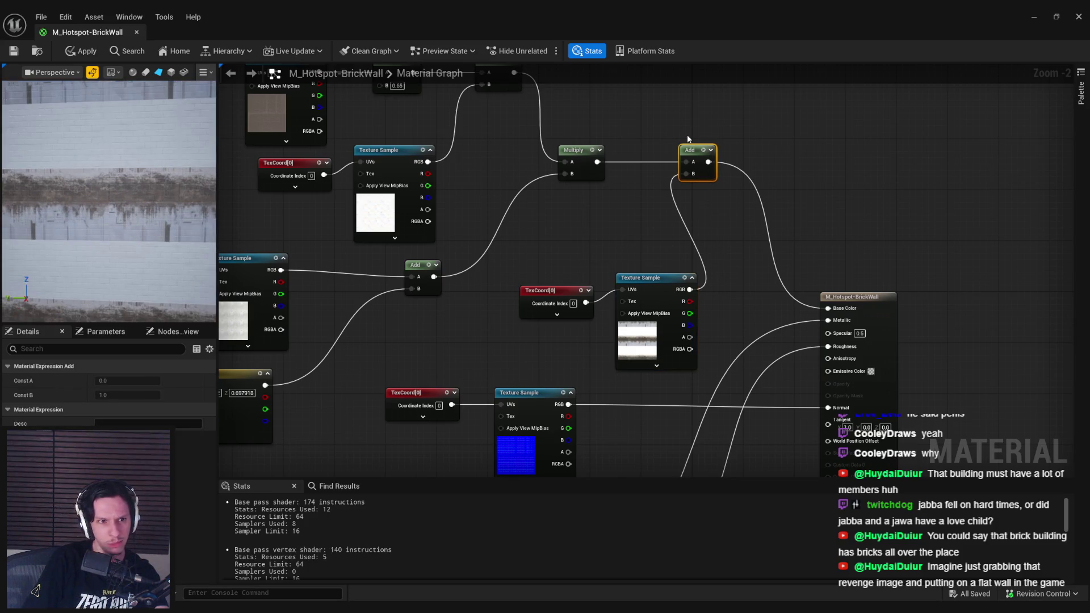
key(Delete)
right_click(630, 160)
key(Escape)
Lerp the Multiply into Base Color with the grunge texture as Alpha, then apply
click(641, 284)
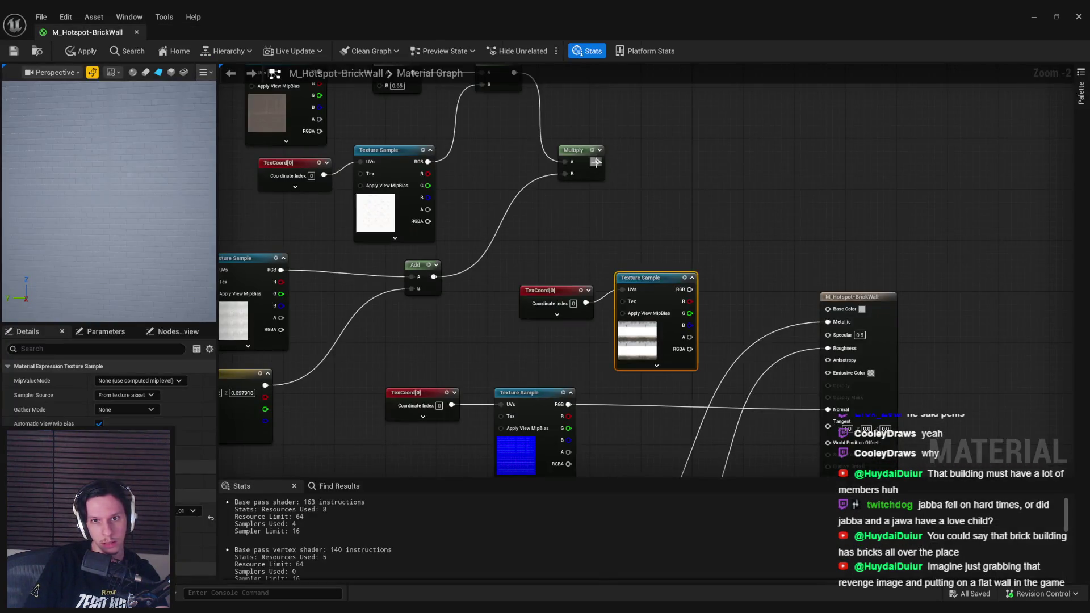
text(le)
drag(598, 162, 724, 163)
text(rp)
key(Return)
mouse_move(712, 203)
mouse_down()
mouse_move(705, 343)
mouse_move(690, 337)
mouse_up()
mouse_move(690, 289)
mouse_down()
mouse_move(712, 186)
mouse_move(828, 308)
mouse_up()
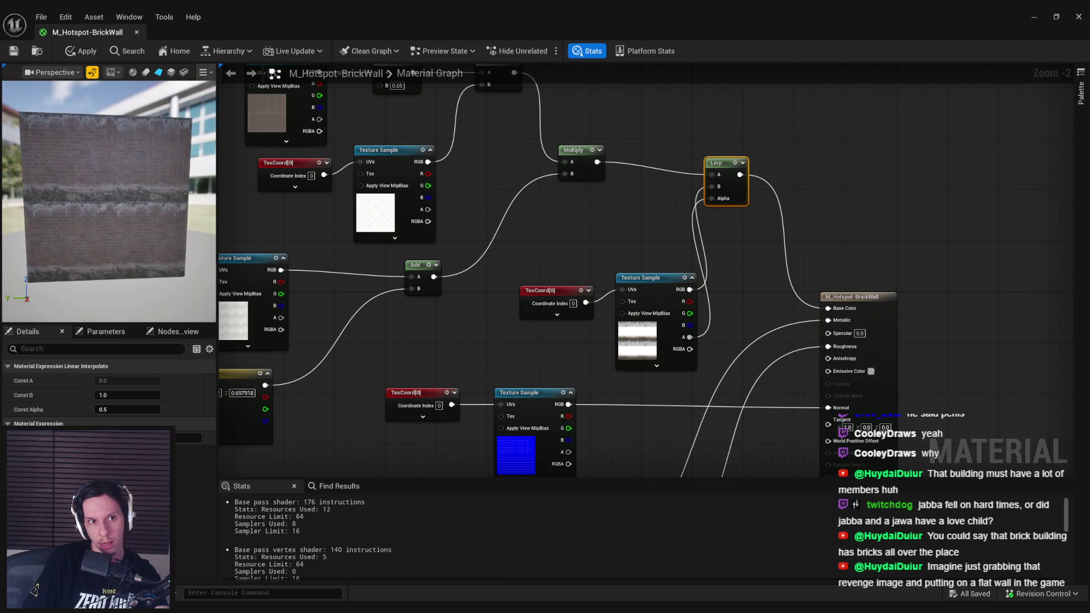
scroll(108, 199, up, 3)
click(80, 51)
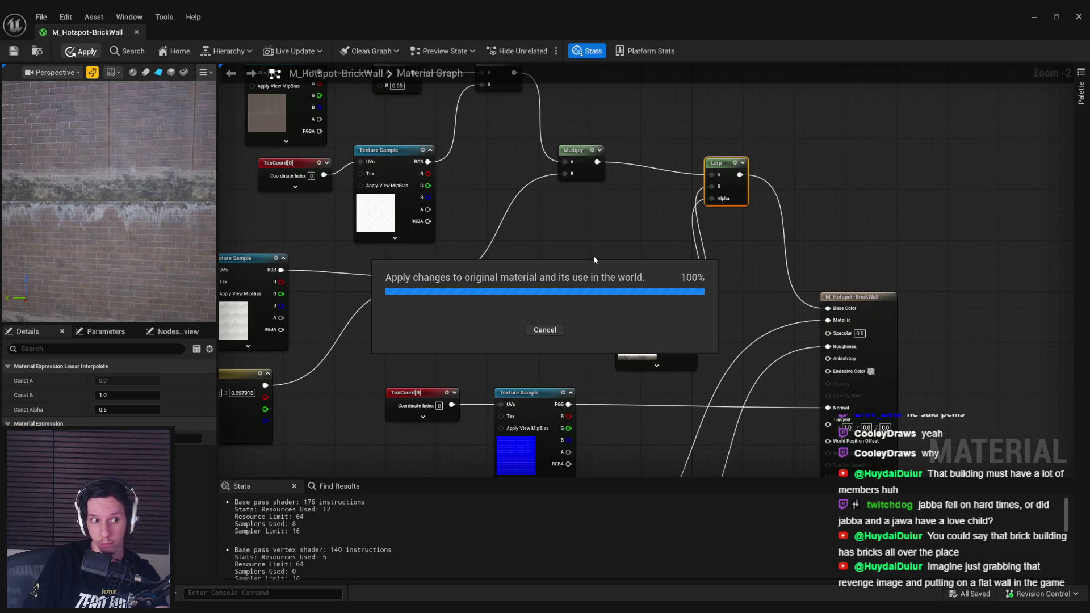
Insert a Multiply on the grunge alpha, setting B to 0.7, then 0.5
mouse_move(537, 269)
mouse_down()
mouse_move(655, 337)
mouse_move(630, 312)
mouse_move(698, 313)
mouse_move(712, 198)
mouse_up()
text(mult)
click(721, 396)
click(728, 361)
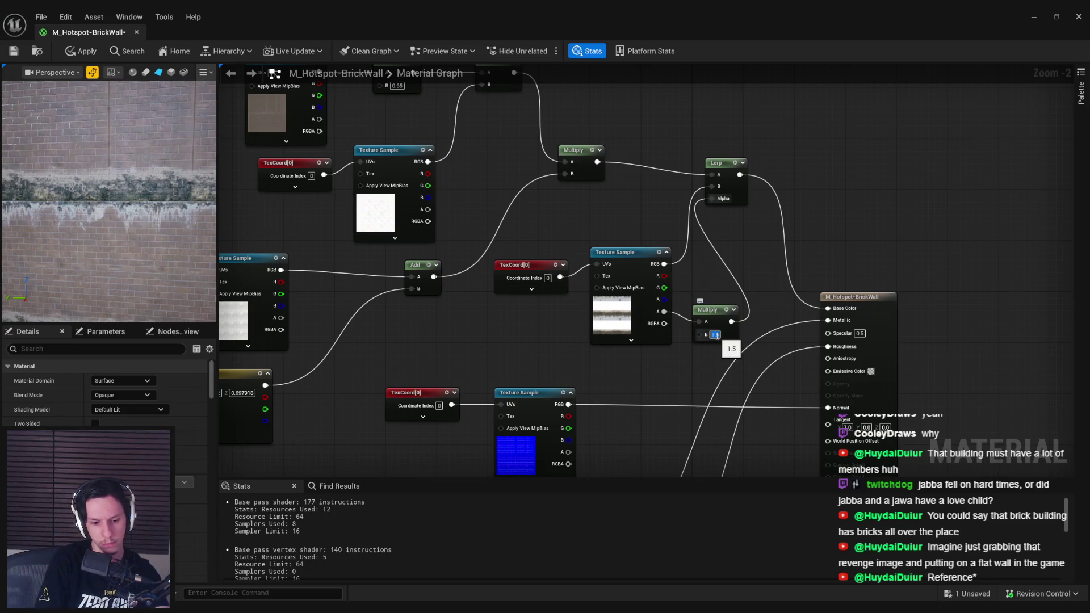
text(0.7)
key(Return)
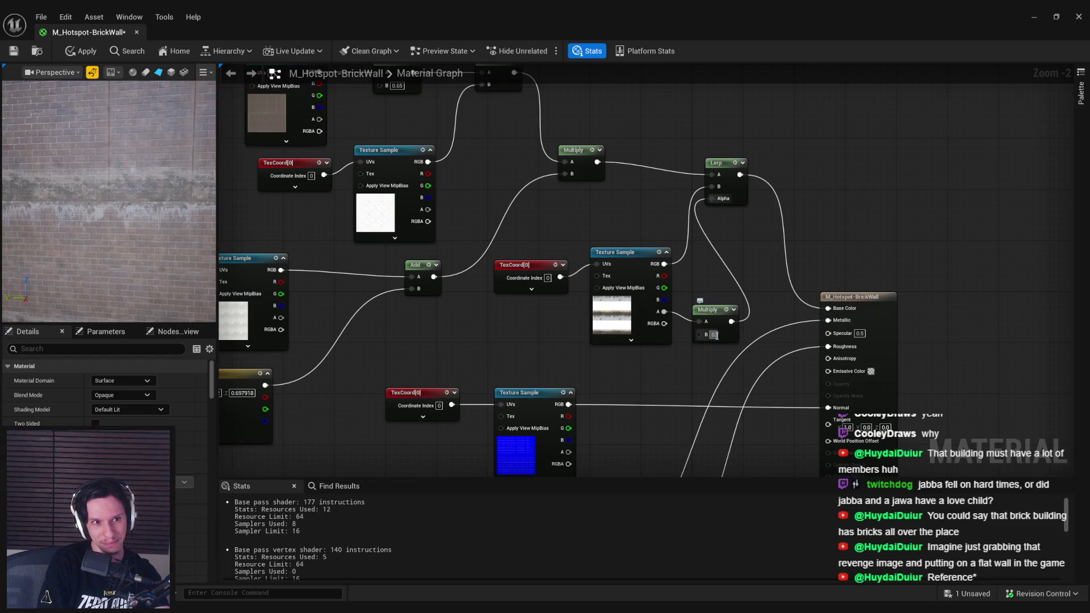
text(0.5)
key(Return)
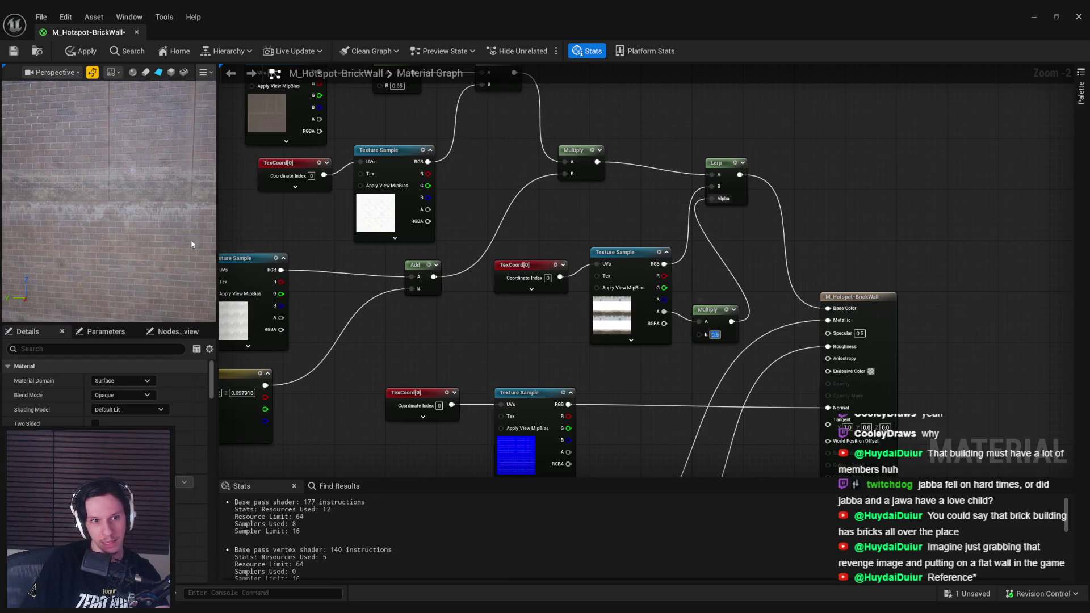
Delete the 0.5 Multiply and wire the grunge texture alpha straight into Lerp Alpha
click(709, 309)
key(Delete)
drag(665, 312, 712, 199)
click(627, 328)
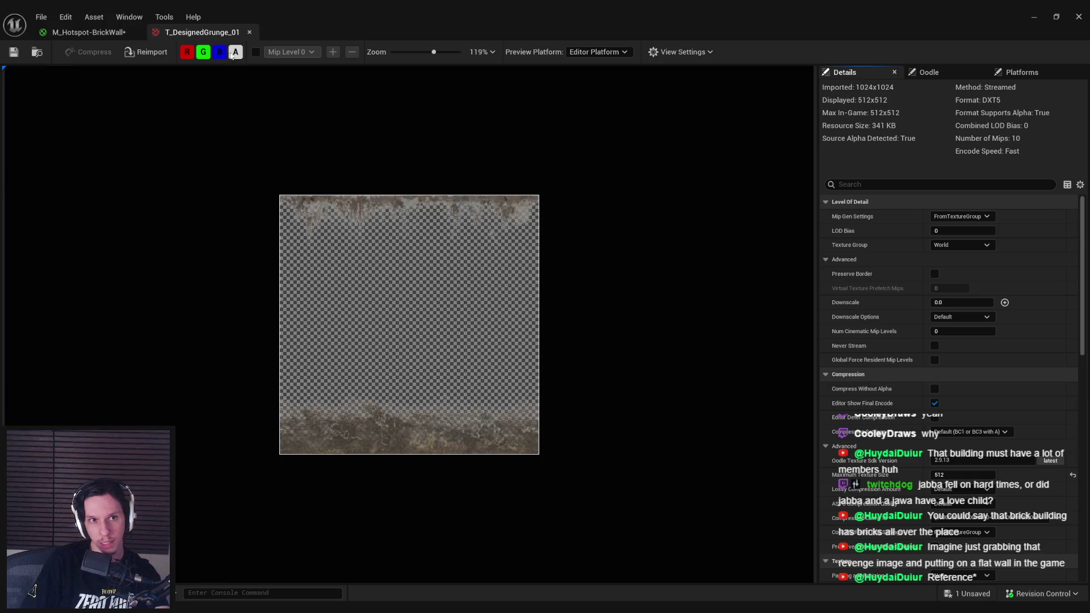
Open T_DesignedGrunge_01, save it via Check Out Selected, and close it back to the material graph
click(235, 52)
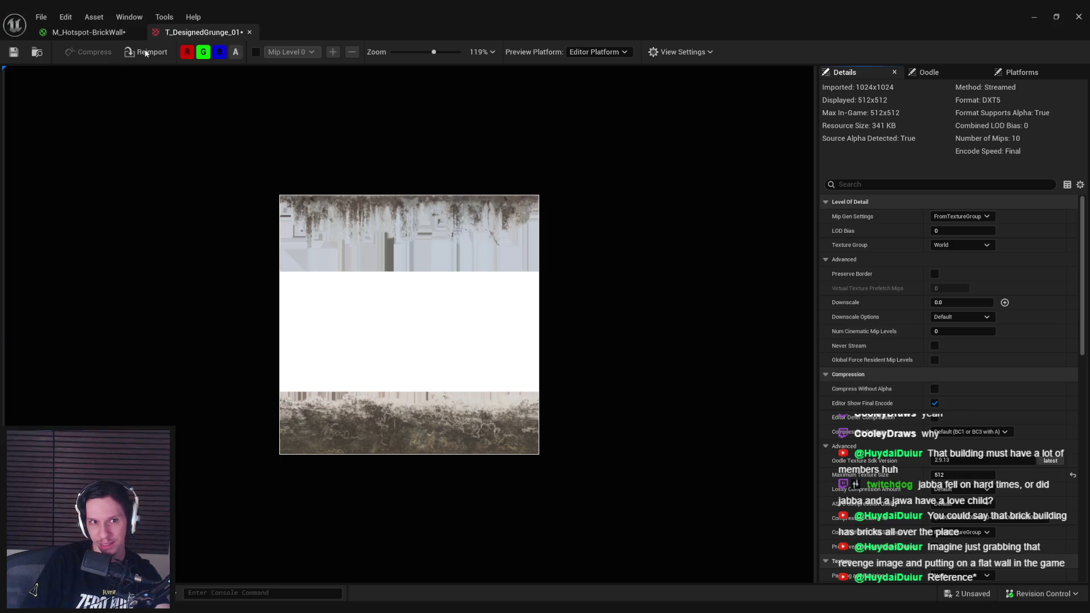
click(14, 51)
click(538, 433)
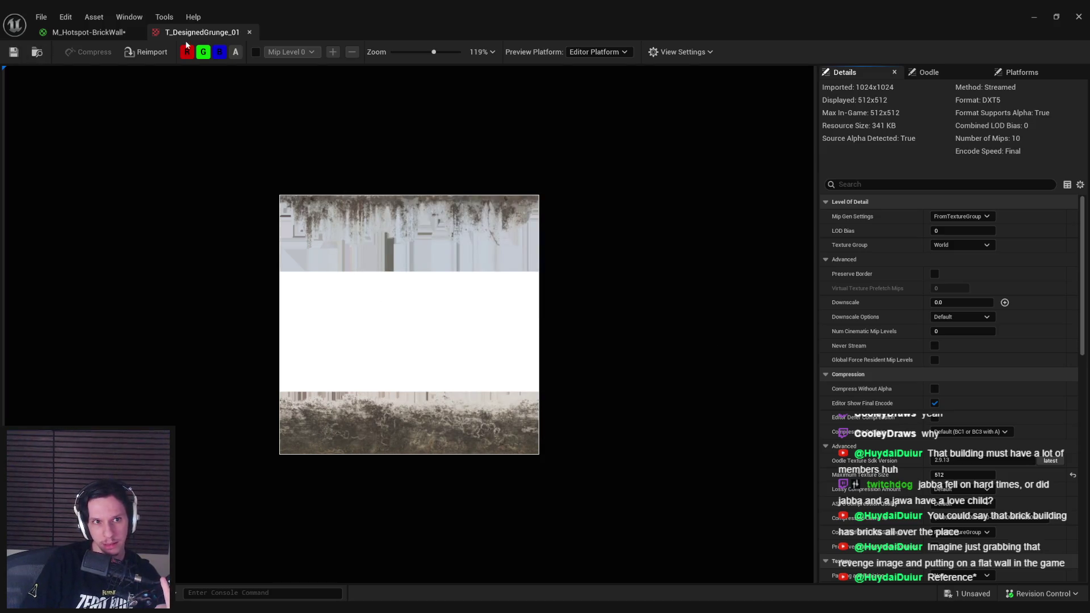
click(249, 31)
click(558, 334)
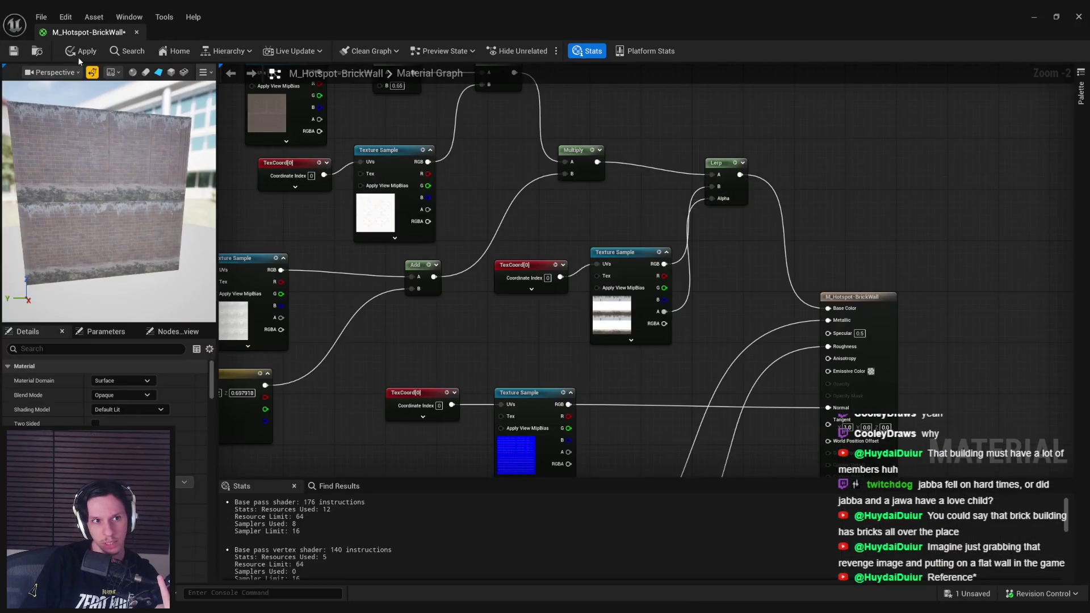
Apply the material, toggle the viewport Unlit then Lit, and fly the camera to the brick wall
click(82, 51)
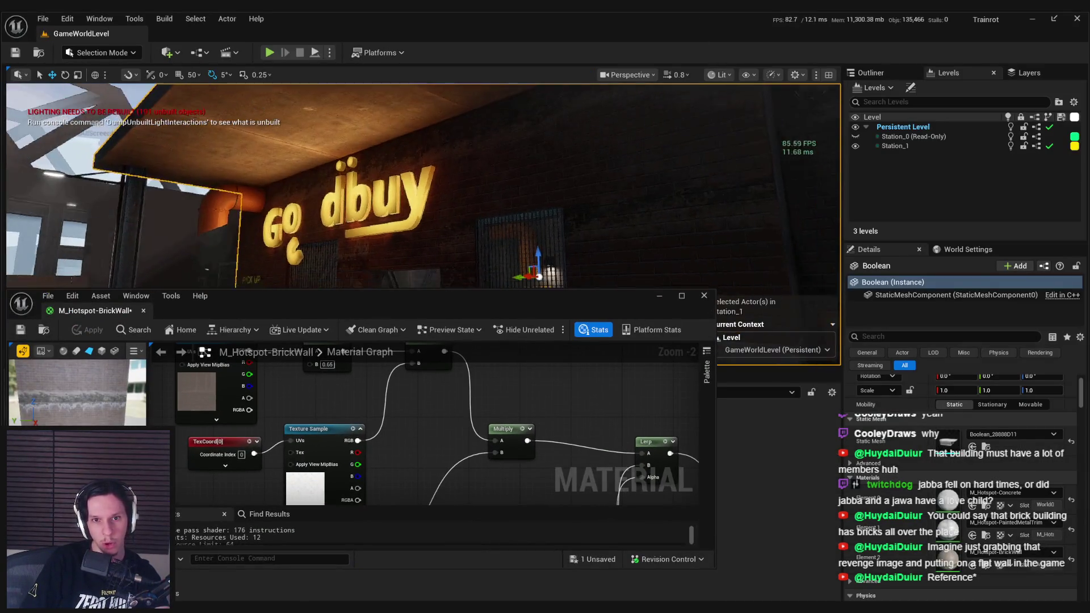
click(719, 74)
click(738, 128)
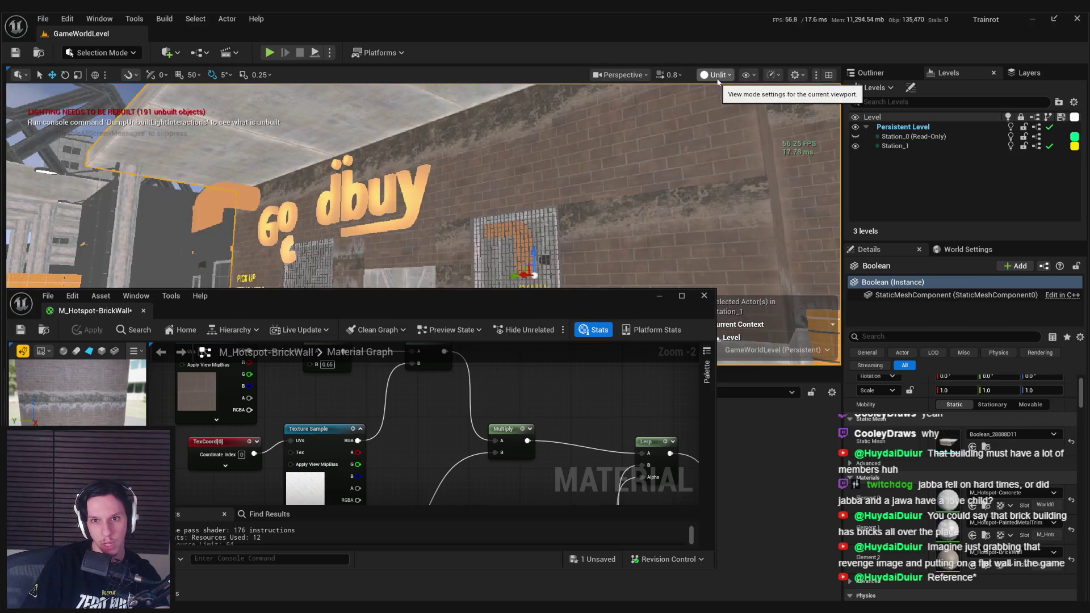
click(718, 74)
click(724, 117)
drag(570, 215, 569, 202)
mouse_move(356, 284)
mouse_down()
mouse_move(273, 284)
mouse_move(296, 284)
mouse_up()
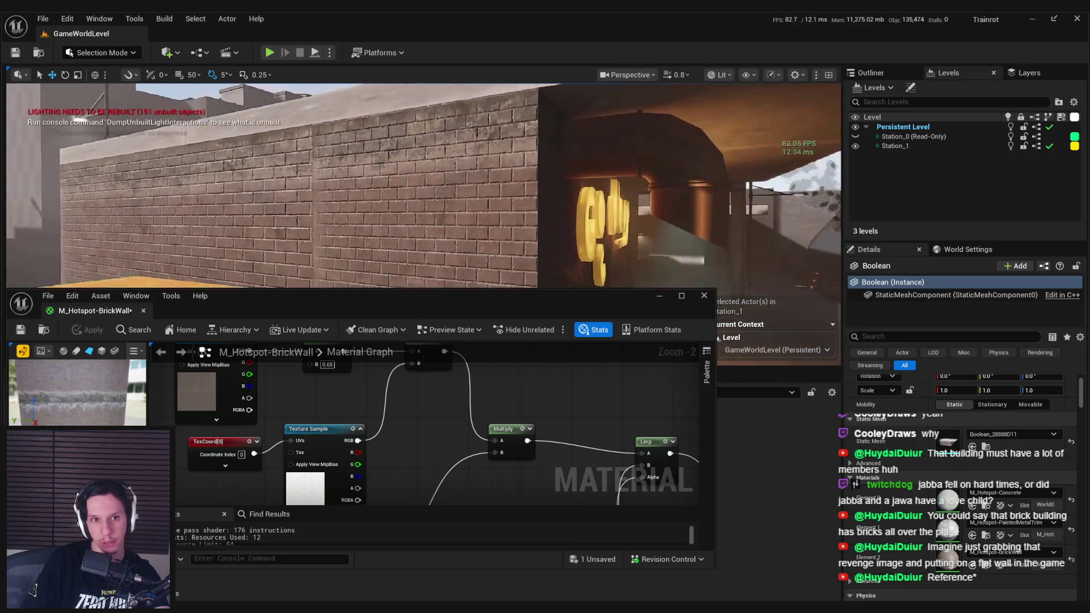
Maximize the material editor and pull a new wire from the grunge texture's alpha
double_click(432, 301)
scroll(595, 335, up, 1)
drag(628, 348, 678, 363)
Add a Multiply on the grunge alpha, wire it into Lerp Alpha, and apply
text(mult)
click(707, 429)
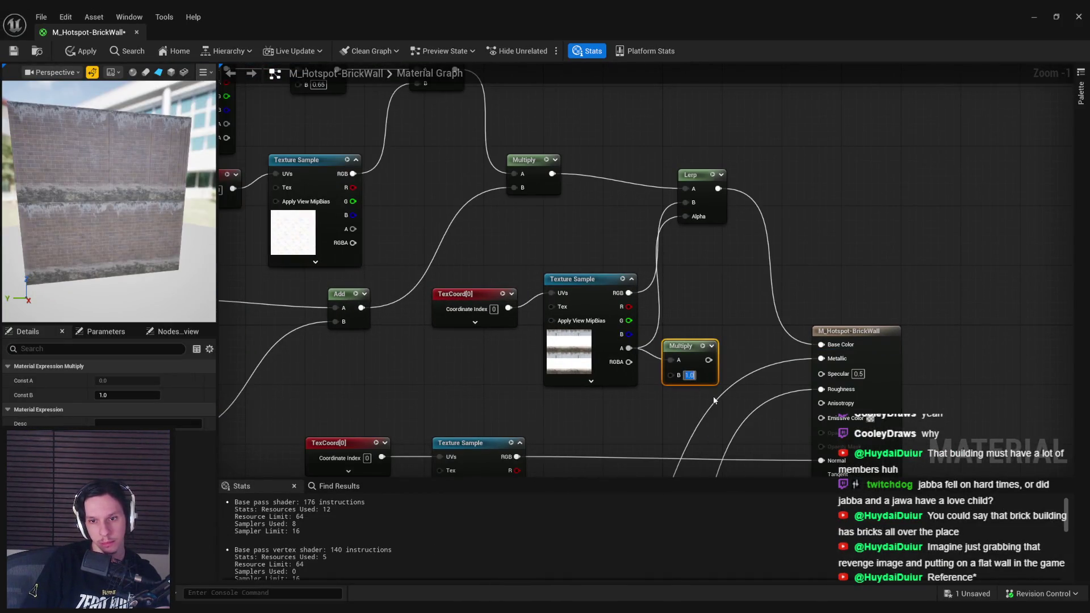
text(0.6)
mouse_move(708, 360)
mouse_down()
mouse_move(716, 368)
mouse_move(686, 217)
mouse_up()
click(82, 51)
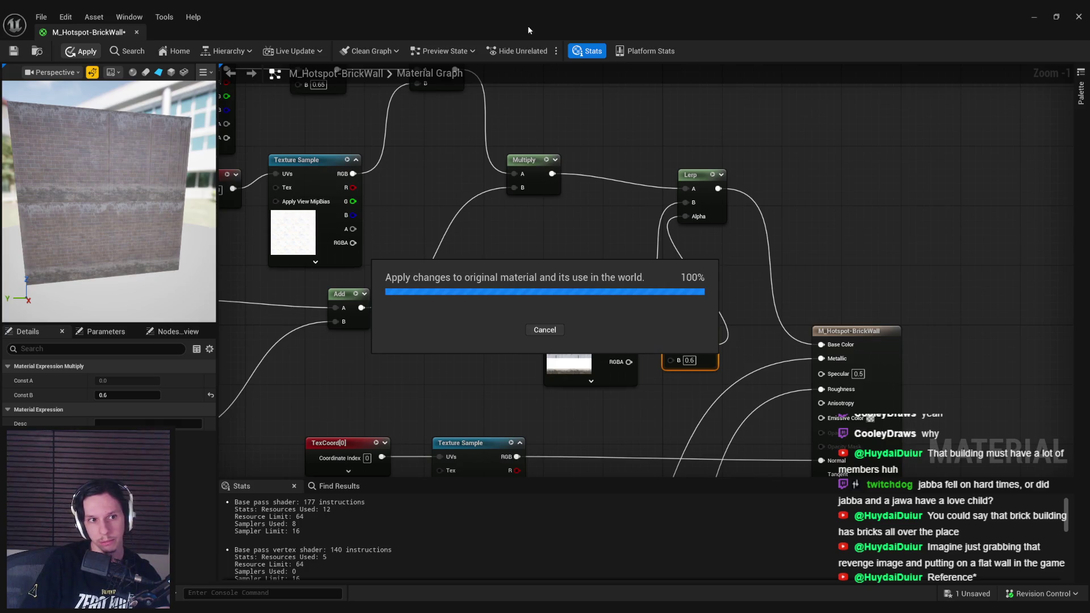
Set the Multiply's B value to 0.8 and apply it to the level
mouse_move(528, 29)
mouse_down()
mouse_move(530, 323)
mouse_move(483, 229)
mouse_up()
scroll(595, 381, down, 1)
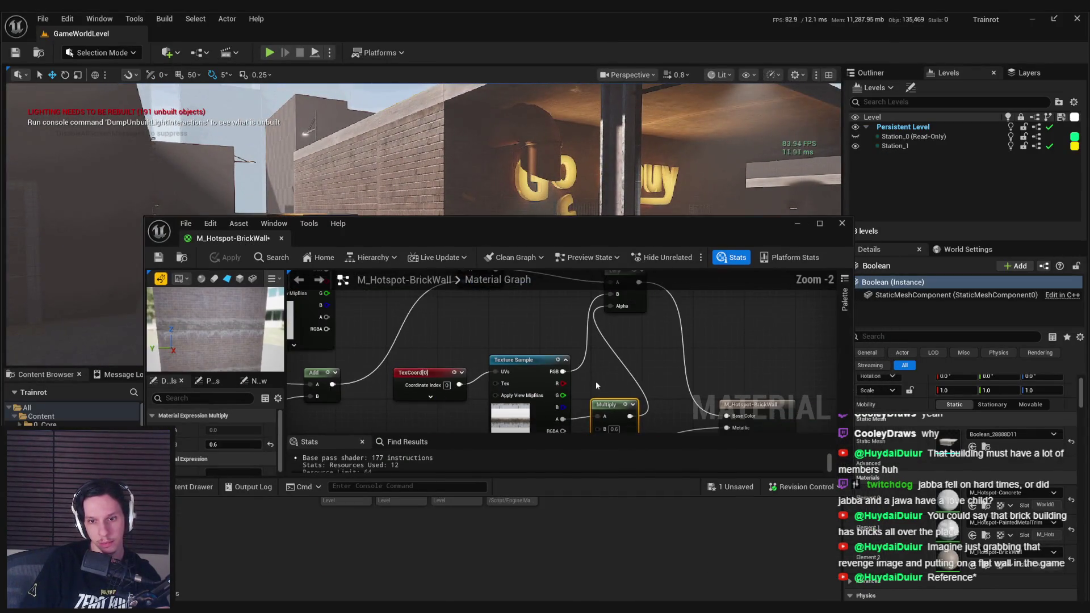
double_click(617, 432)
text(0.8)
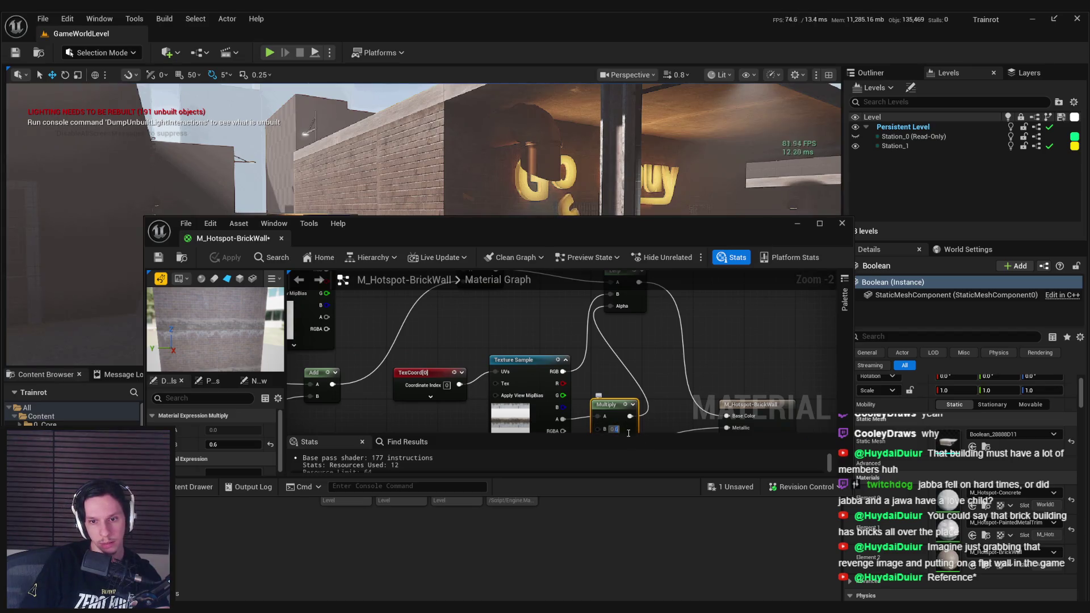
key(Return)
click(230, 258)
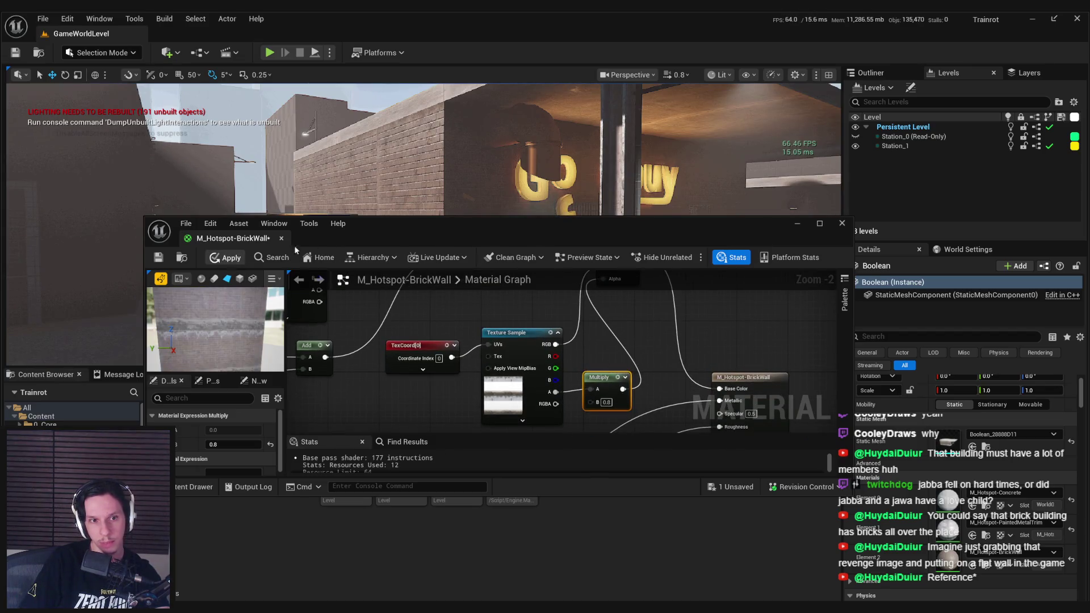
double_click(435, 225)
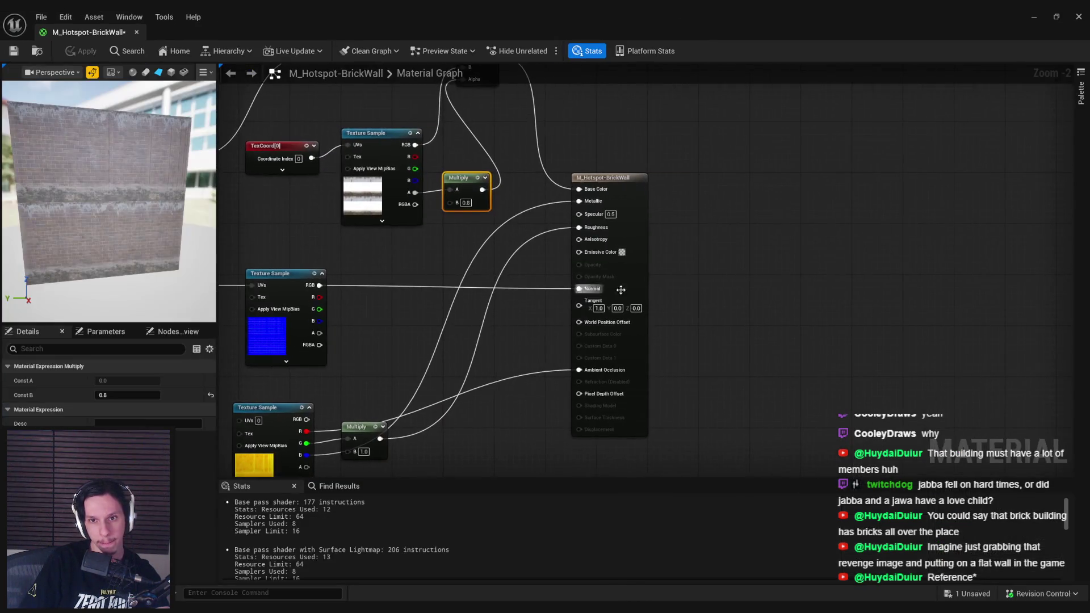
Add a Lerp with the 0.8 Multiply as Alpha into Roughness, apply, and minimize the editor
mouse_move(480, 75)
mouse_down()
mouse_move(545, 142)
mouse_move(571, 134)
mouse_up()
key(ctrl+c)
key(ctrl+v)
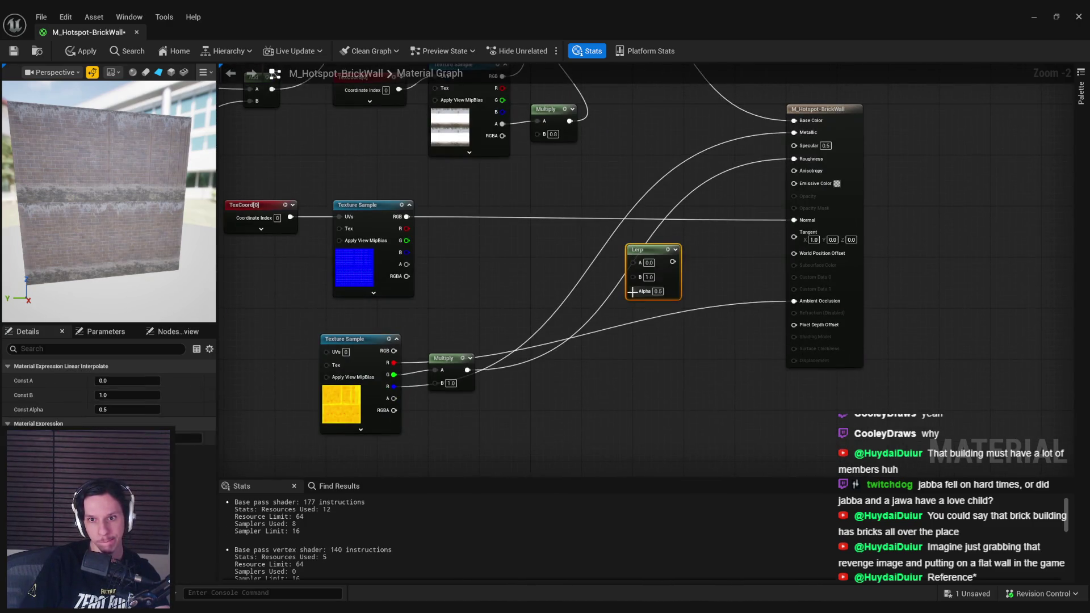
drag(633, 290, 570, 121)
mouse_move(426, 371)
mouse_down()
mouse_move(447, 395)
mouse_move(773, 183)
mouse_up()
click(80, 51)
click(69, 51)
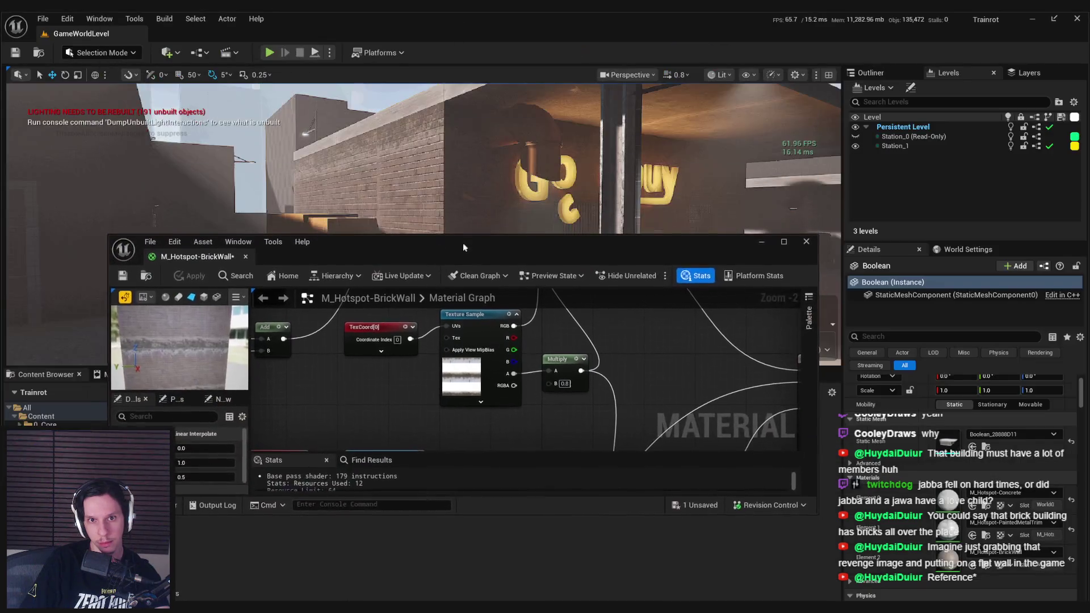
drag(455, 16, 462, 243)
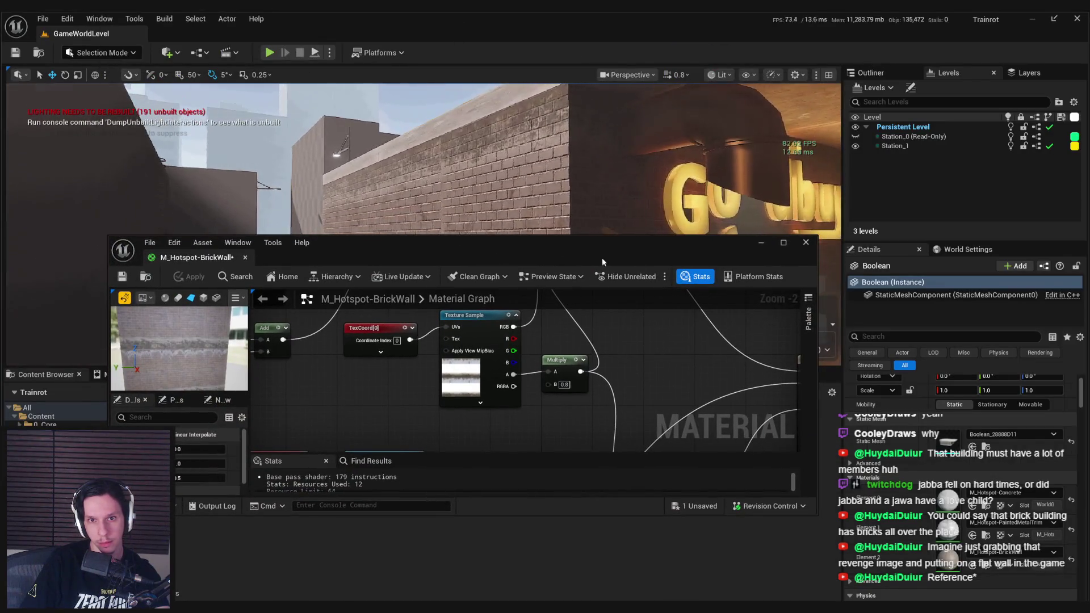
click(753, 247)
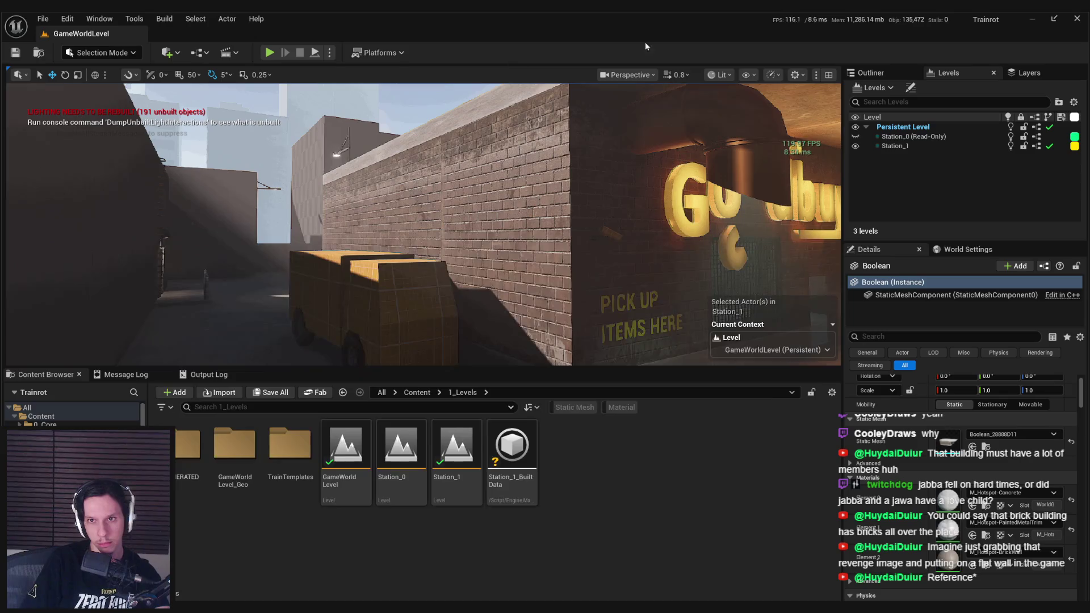
View the level's Roughness buffer visualization, then switch the viewport back to Lit
click(720, 75)
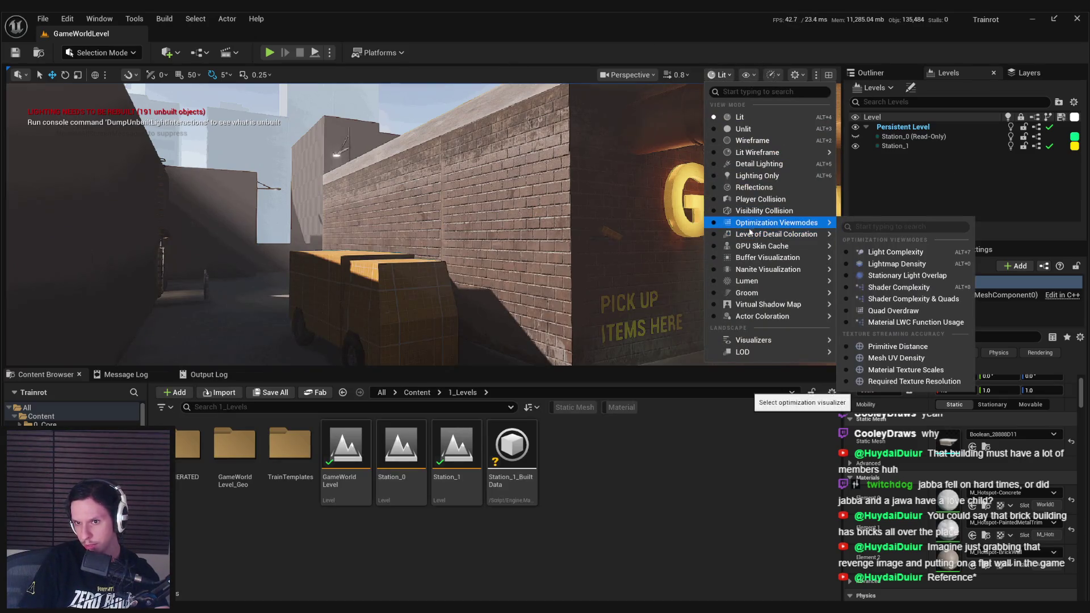
mouse_move(751, 235)
mouse_move(772, 257)
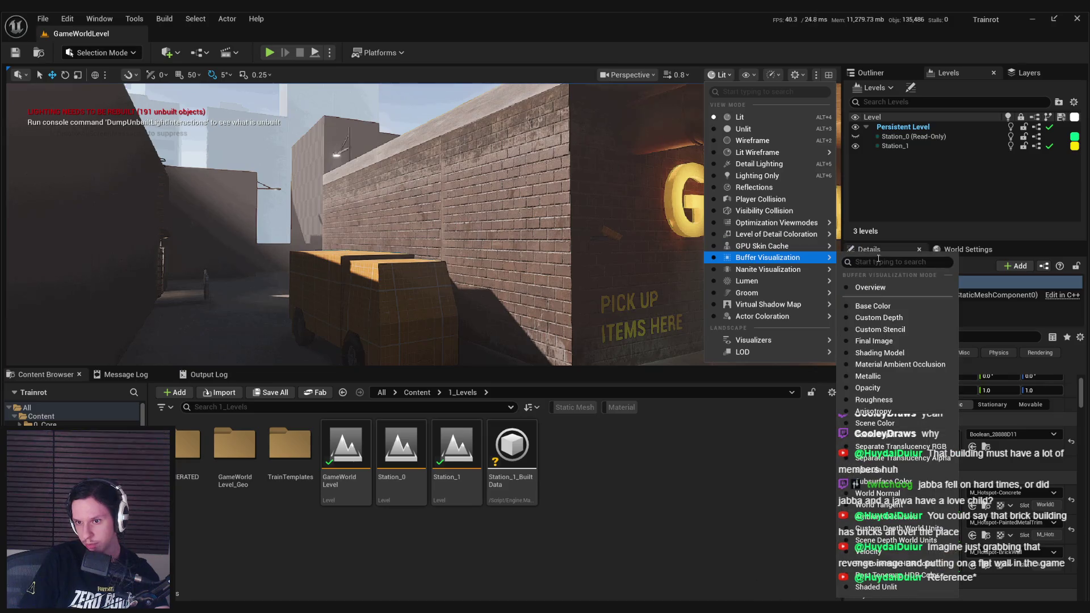
click(874, 400)
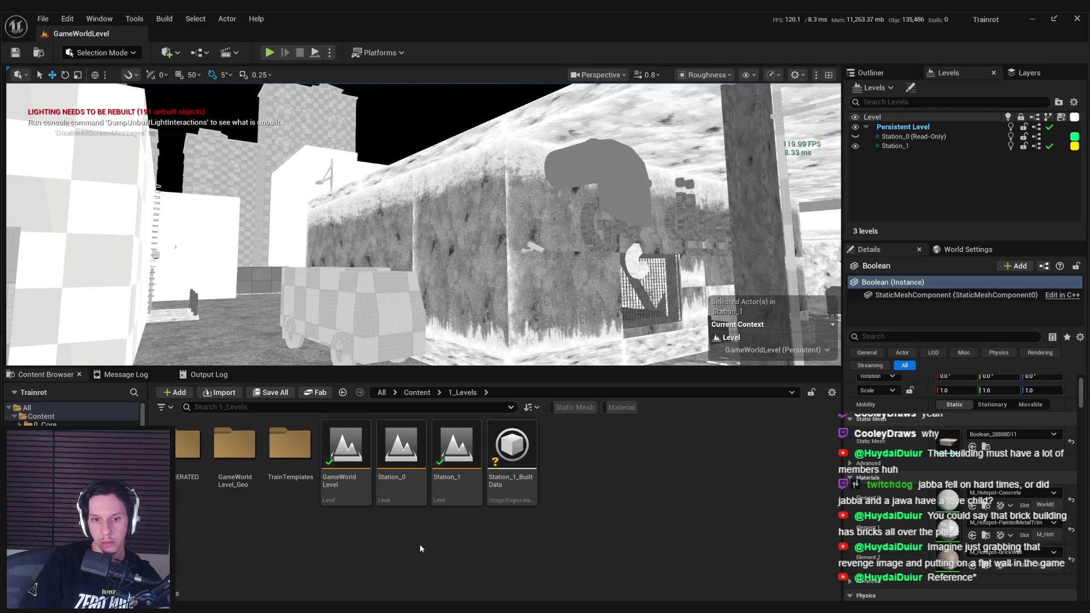
click(706, 75)
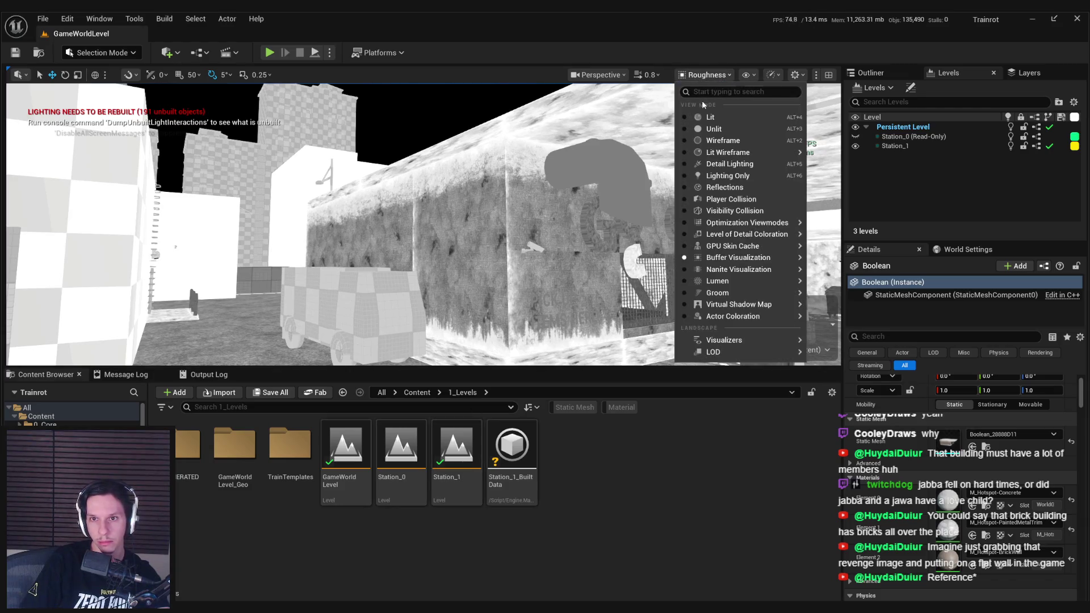
click(709, 117)
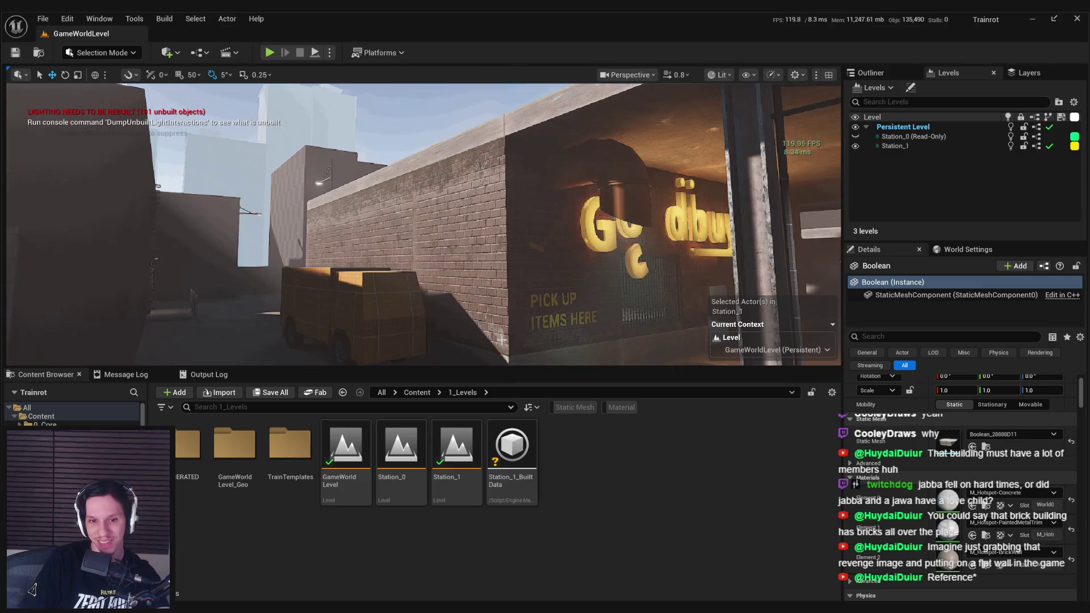
Bring the M_Hotspot-BrickWall material editor back to the front from the taskbar
key(super)
click(425, 588)
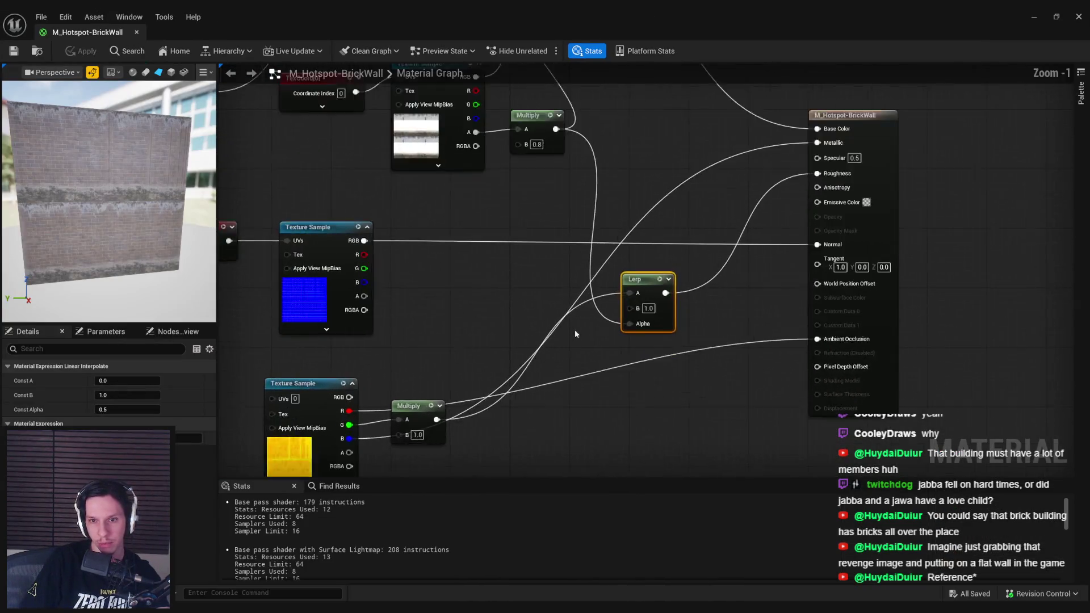
click(587, 339)
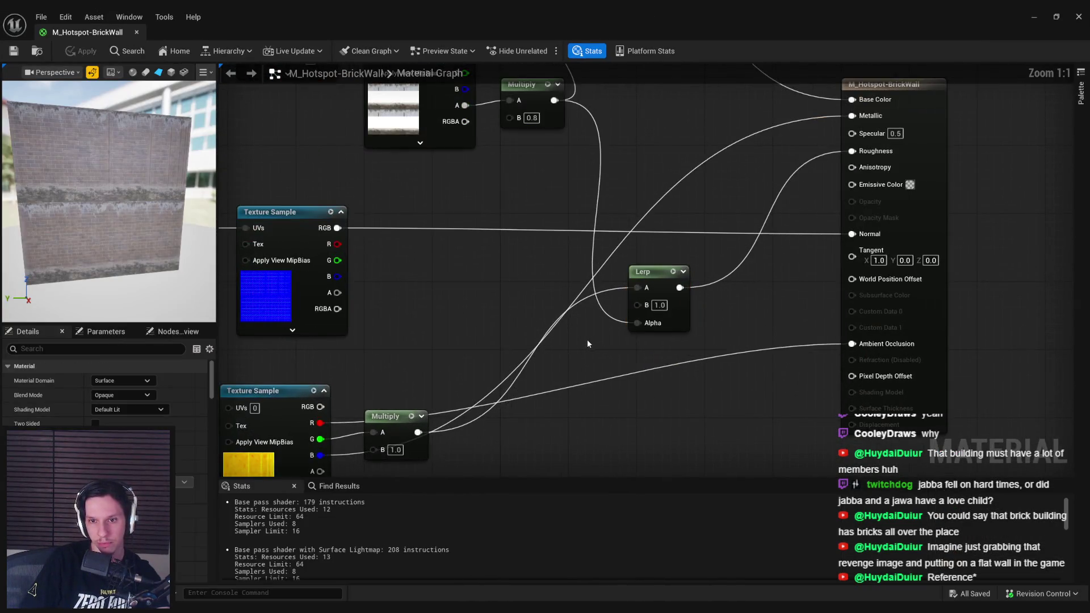
Wire the lower Multiply (B 3.0) into the Lerp's B input and apply it to the level
scroll(587, 339, up, 1)
drag(589, 365, 547, 308)
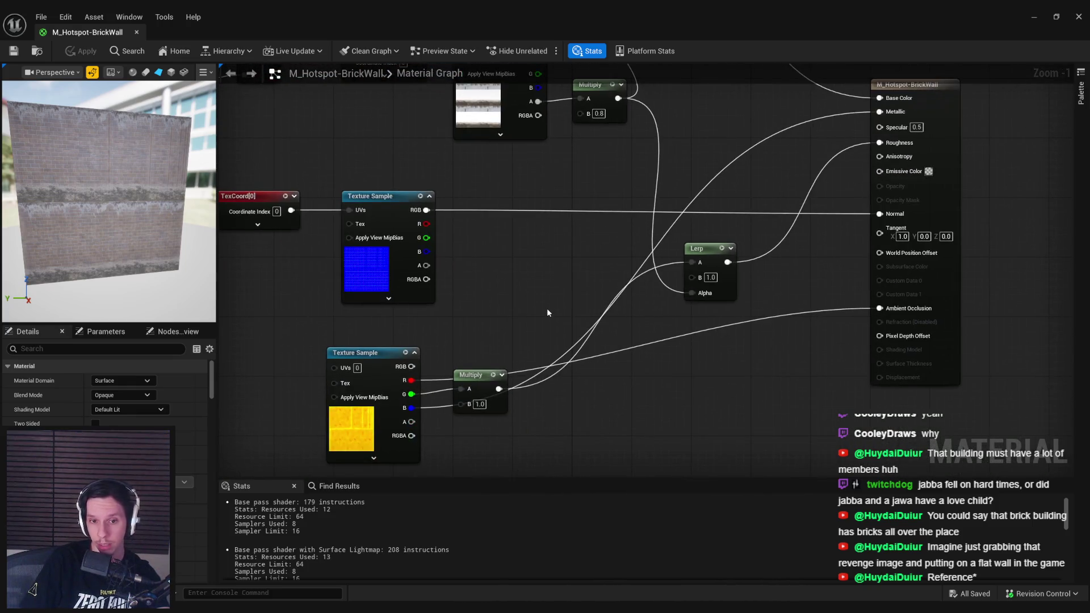
mouse_move(503, 404)
mouse_down()
mouse_move(524, 412)
mouse_move(414, 394)
mouse_up()
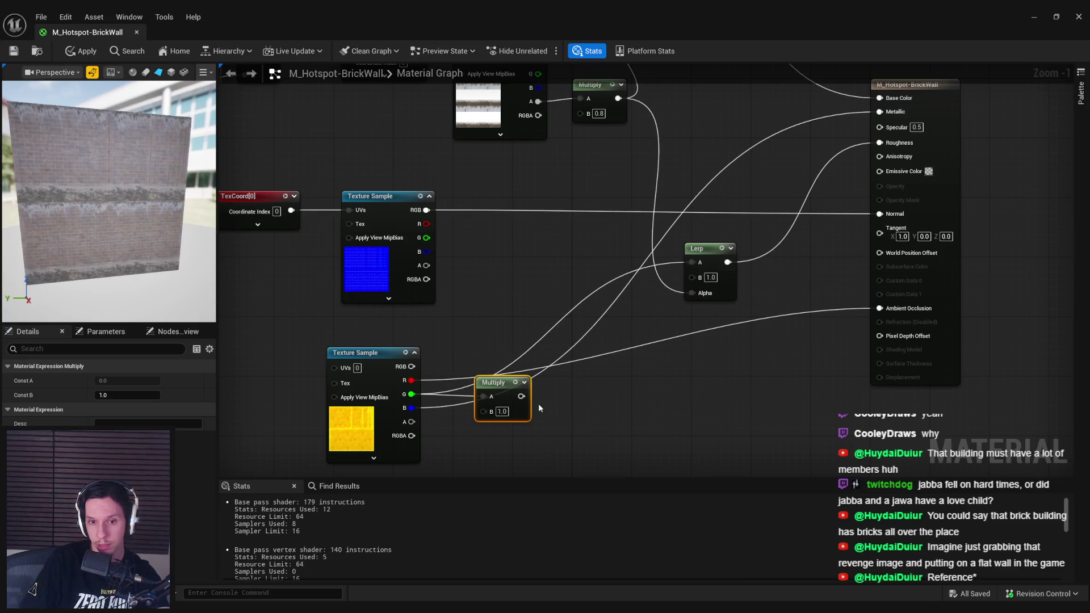
drag(522, 396, 692, 276)
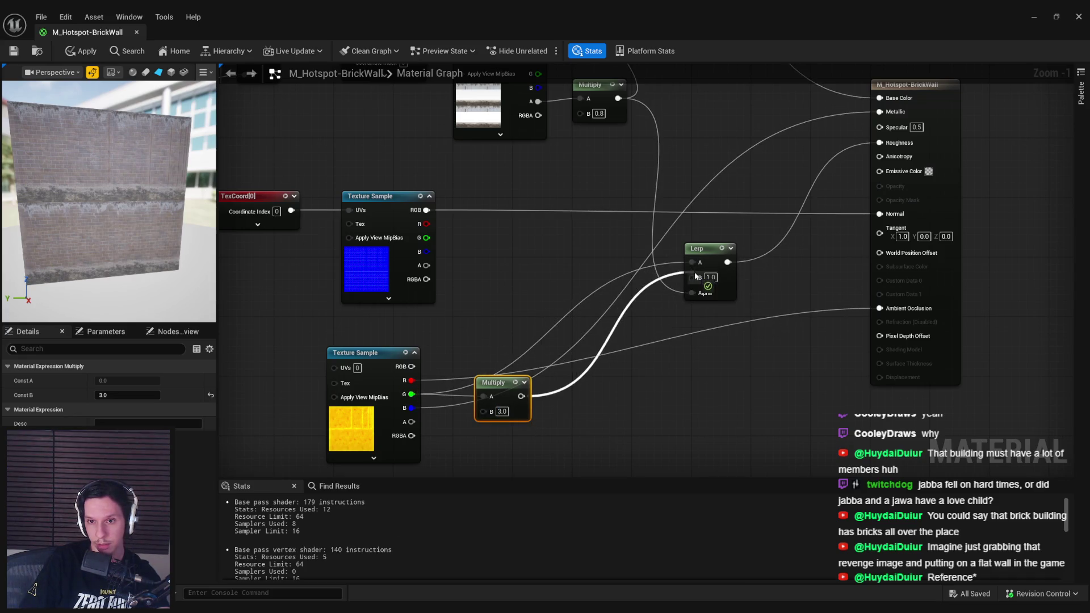
click(93, 51)
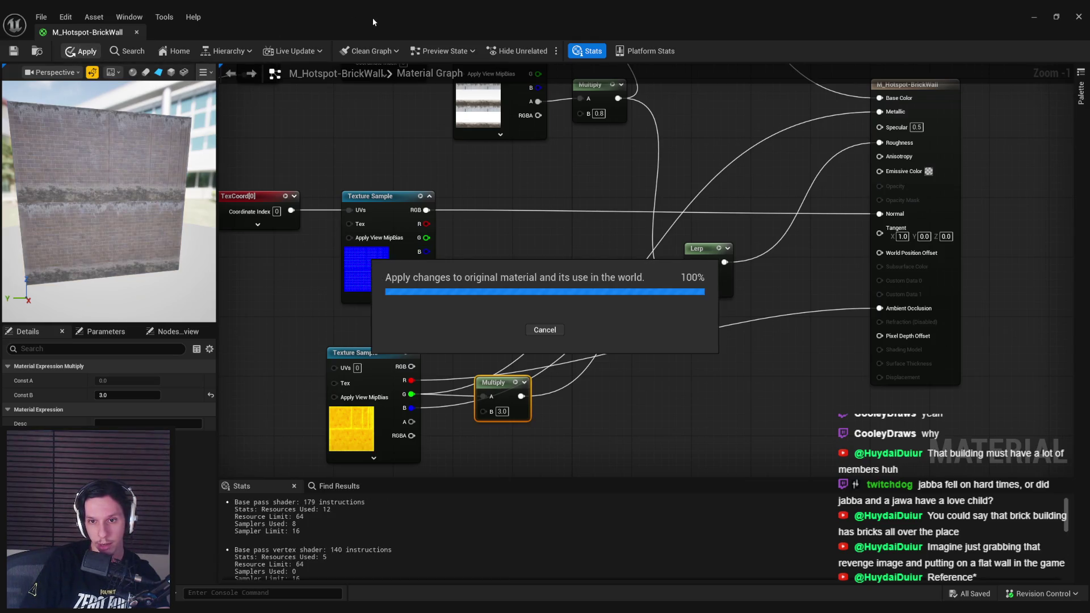
drag(373, 22, 380, 371)
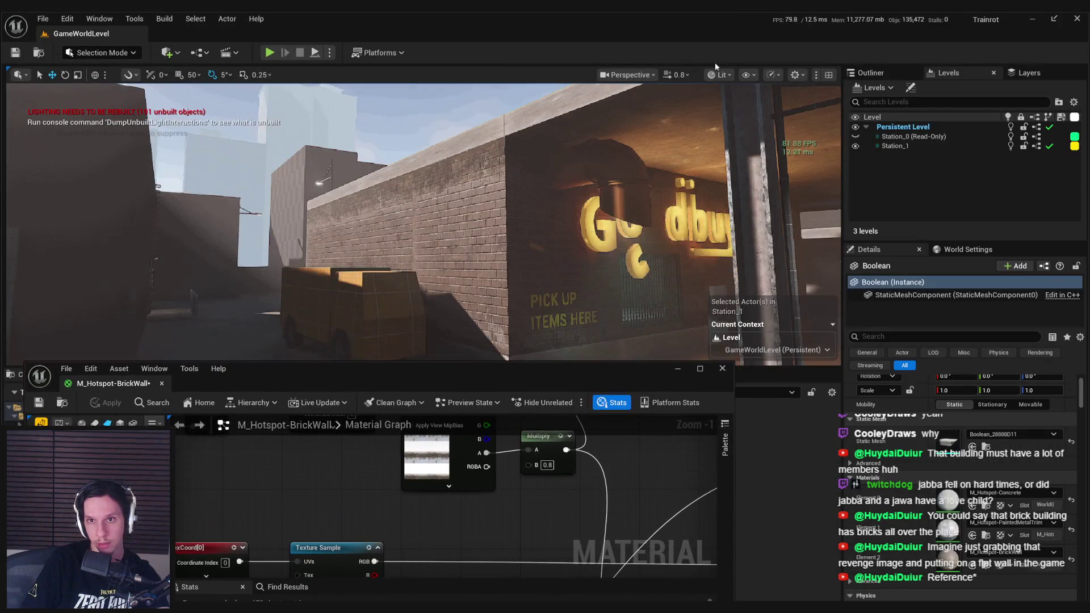
Preview the Roughness buffer visualization in the viewport
click(719, 74)
mouse_move(758, 263)
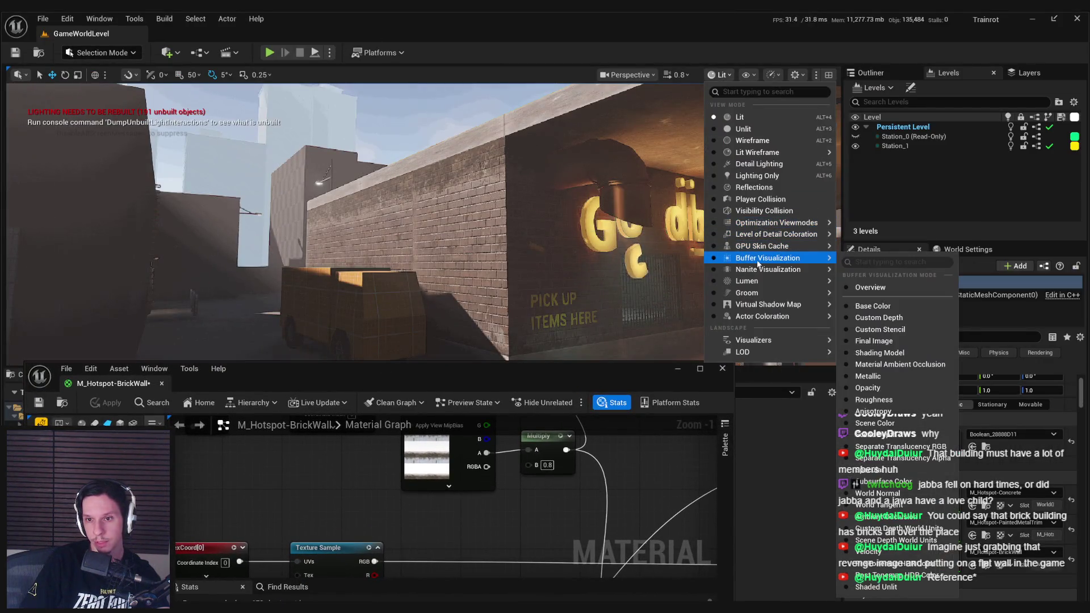
click(874, 400)
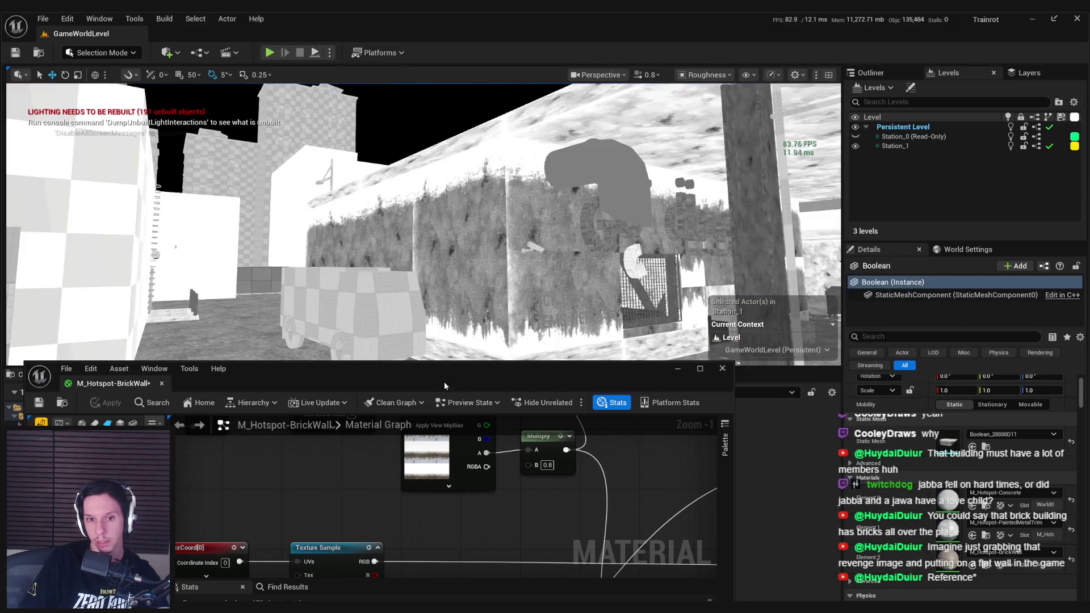
Set the Multiply node's B factor to 1.5, then apply and save M_Hotspot-BrickWall
drag(444, 383, 455, 255)
scroll(491, 425, down, 2)
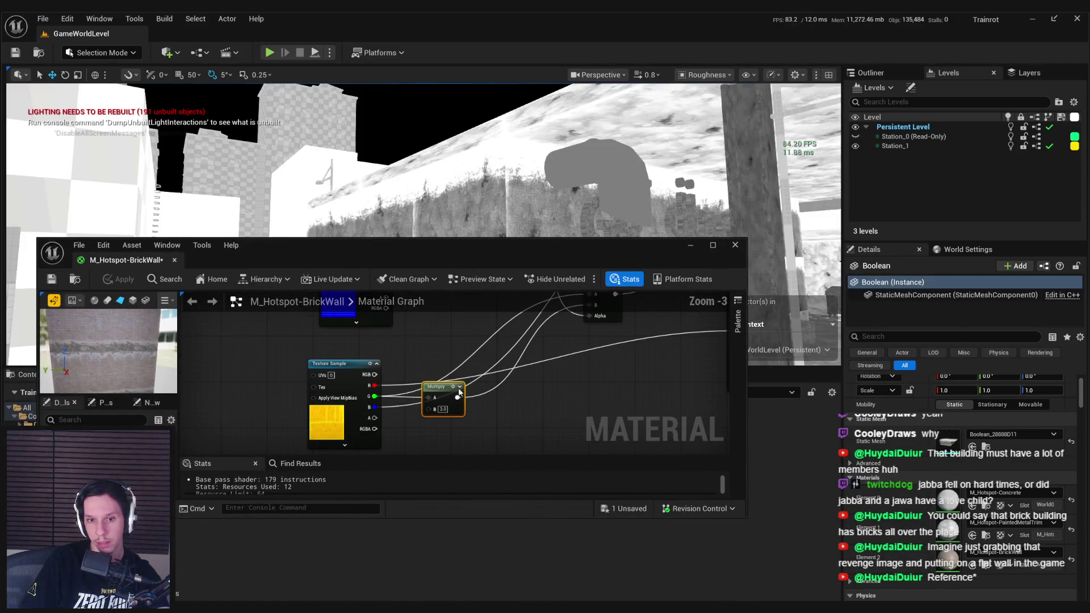
click(491, 430)
click(119, 280)
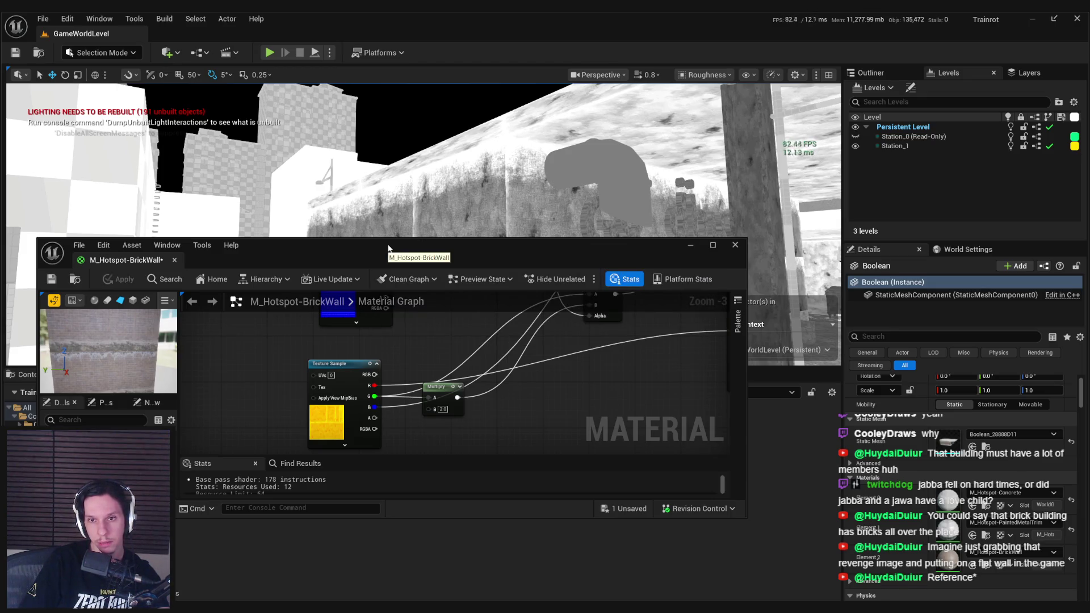
key(ctrl+s)
click(443, 410)
text(1.5)
key(Return)
click(119, 279)
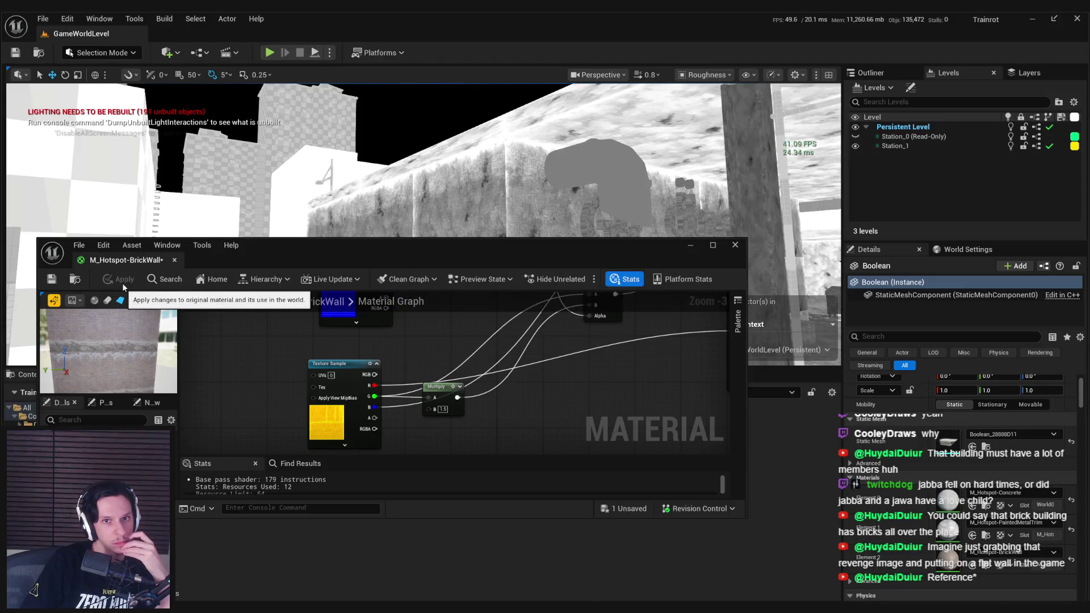
click(51, 280)
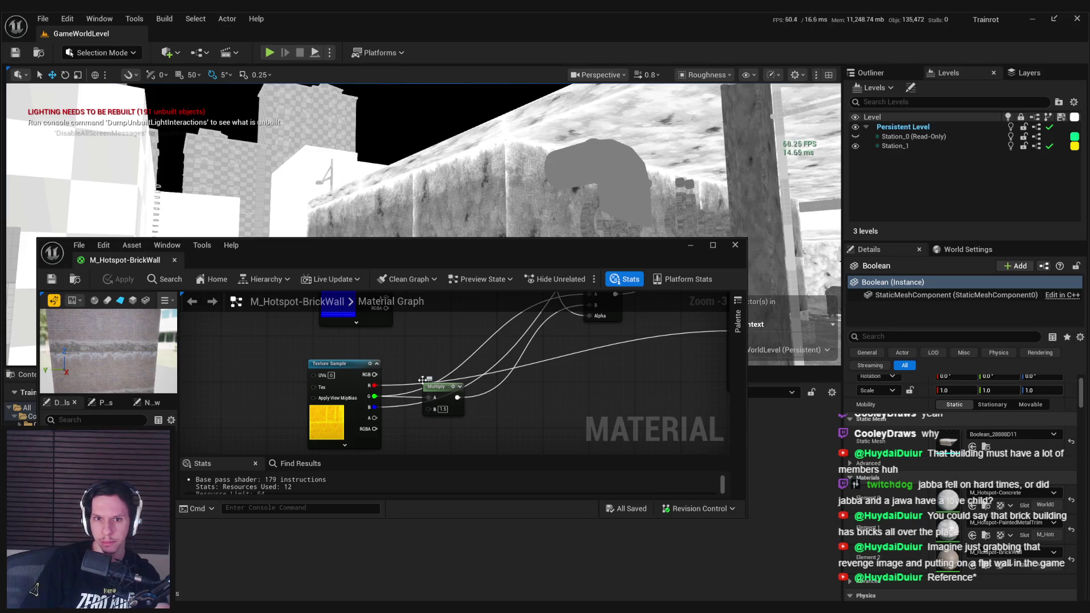
Close the material editor, return the viewport to Lit near the Goodbuy sign, and enter Scythe mode
click(712, 245)
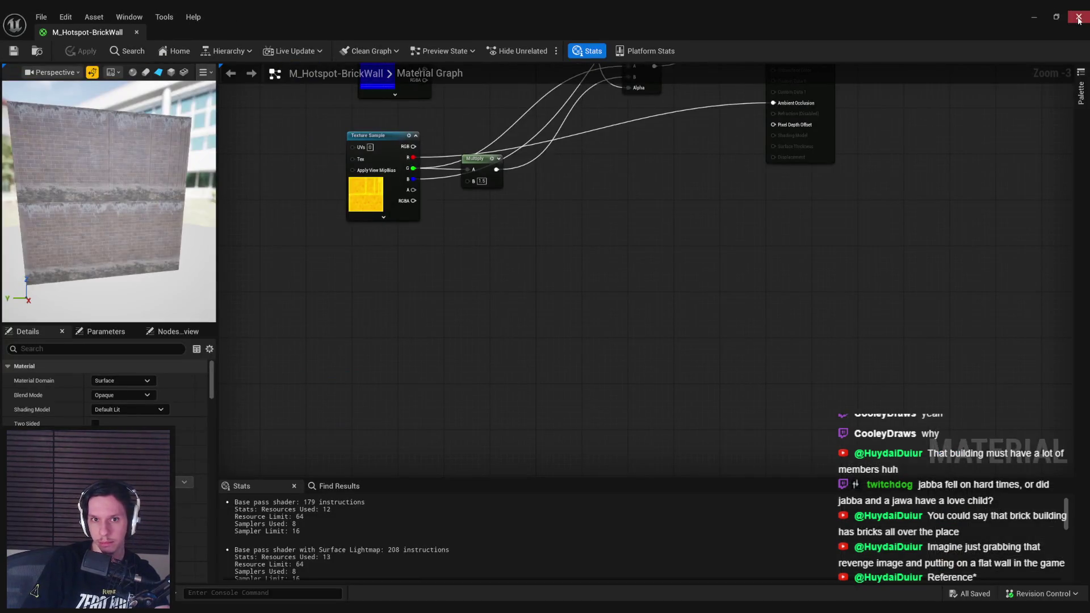
click(1079, 17)
click(707, 75)
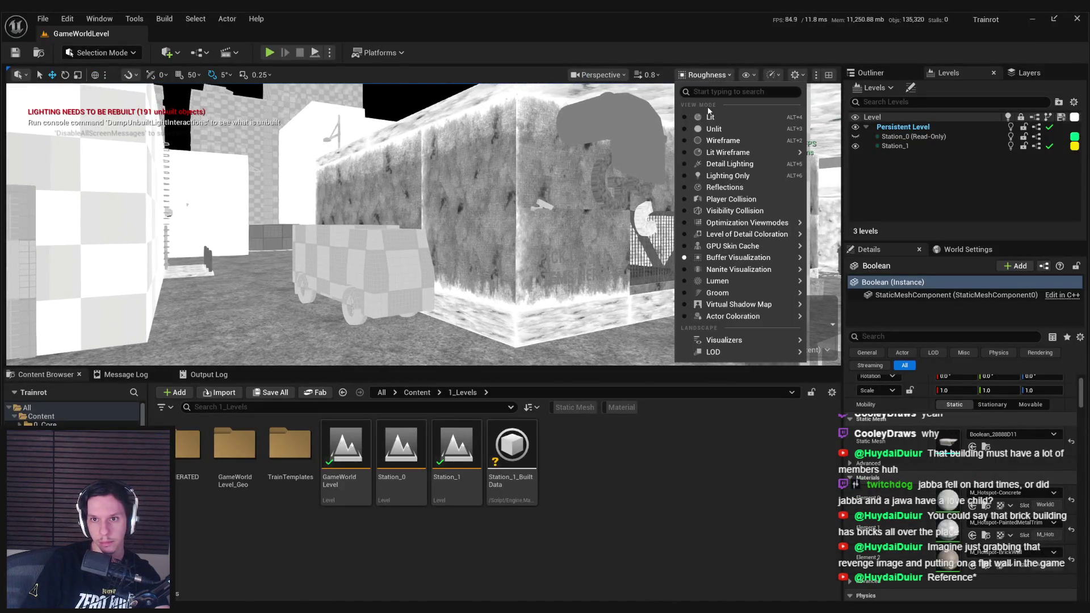
click(704, 91)
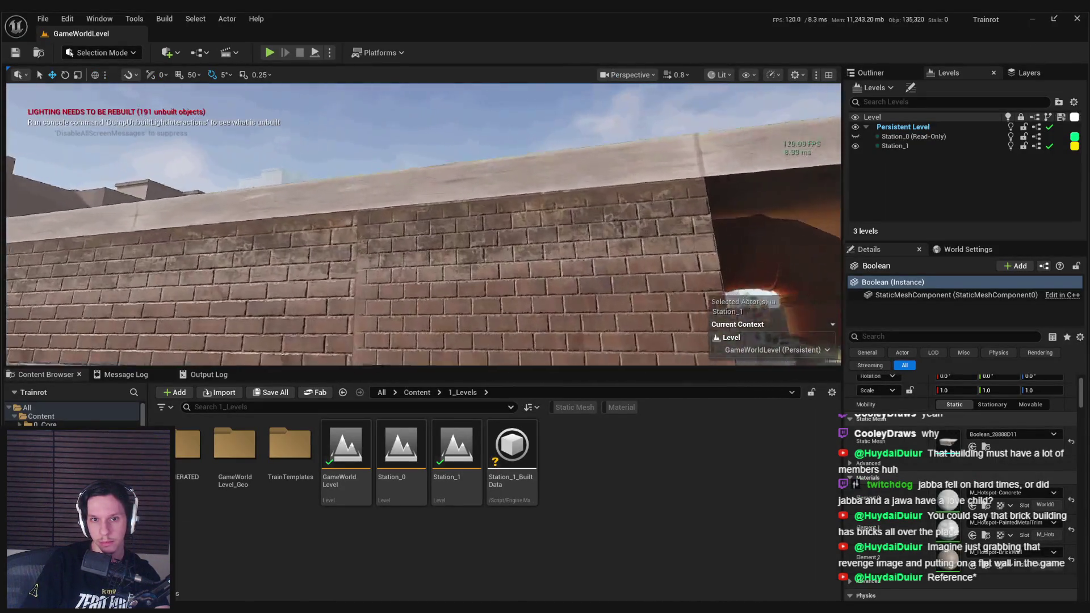
drag(423, 227, 375, 234)
drag(564, 245, 548, 219)
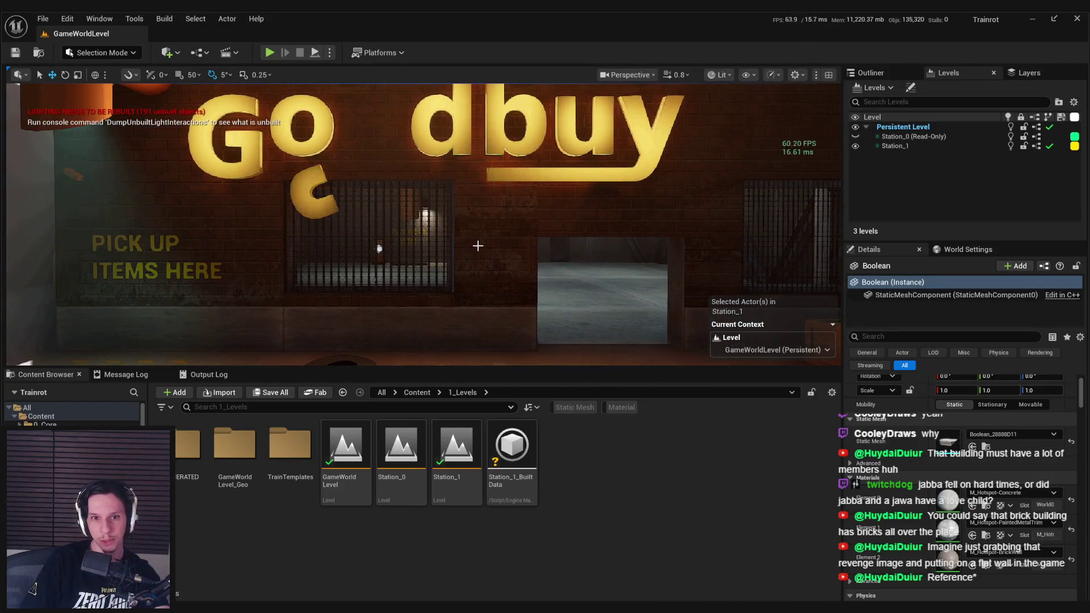
click(99, 52)
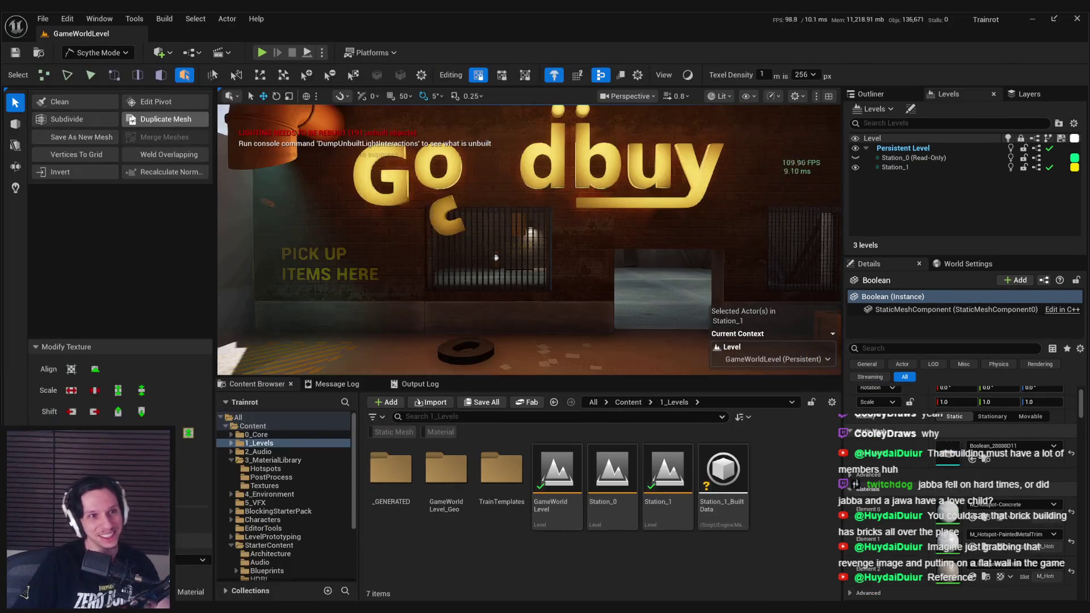
Switch to face selection, frame the selected wall face, and use unlit shading
click(161, 75)
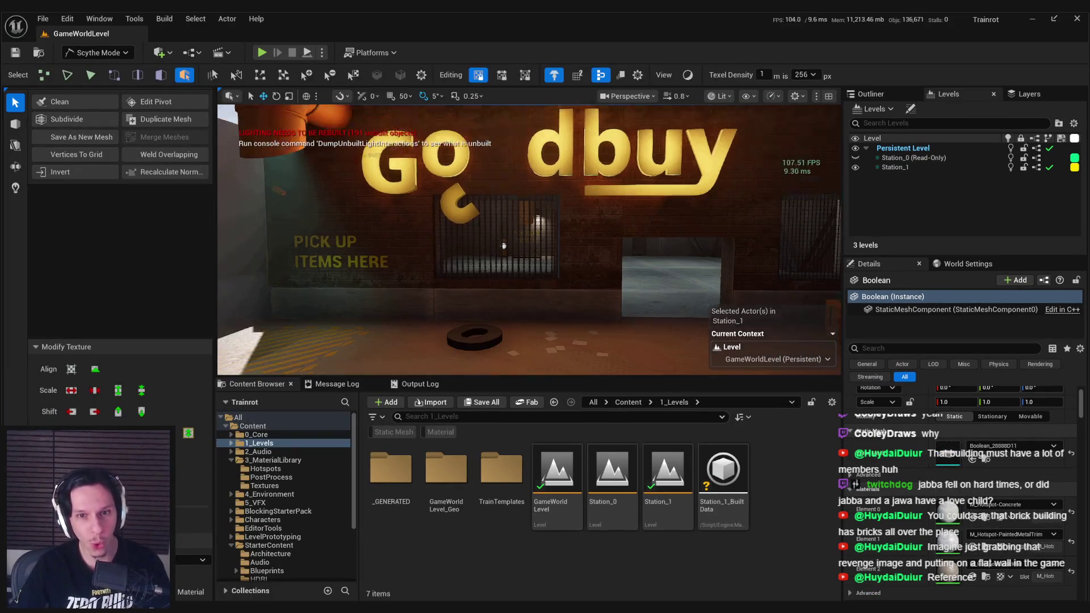
key(f)
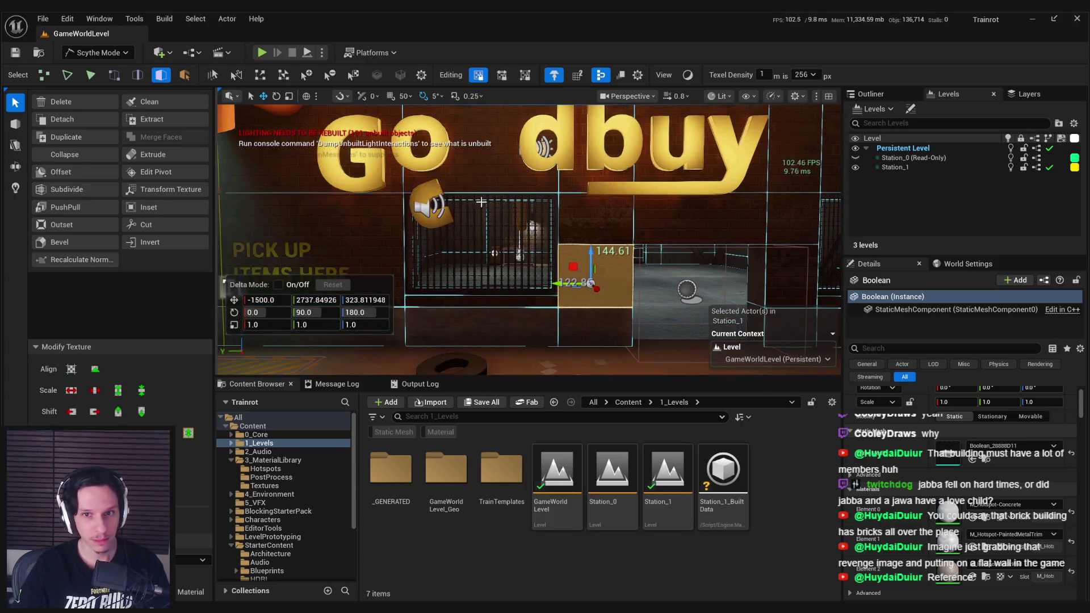
key(alt+3)
key(f)
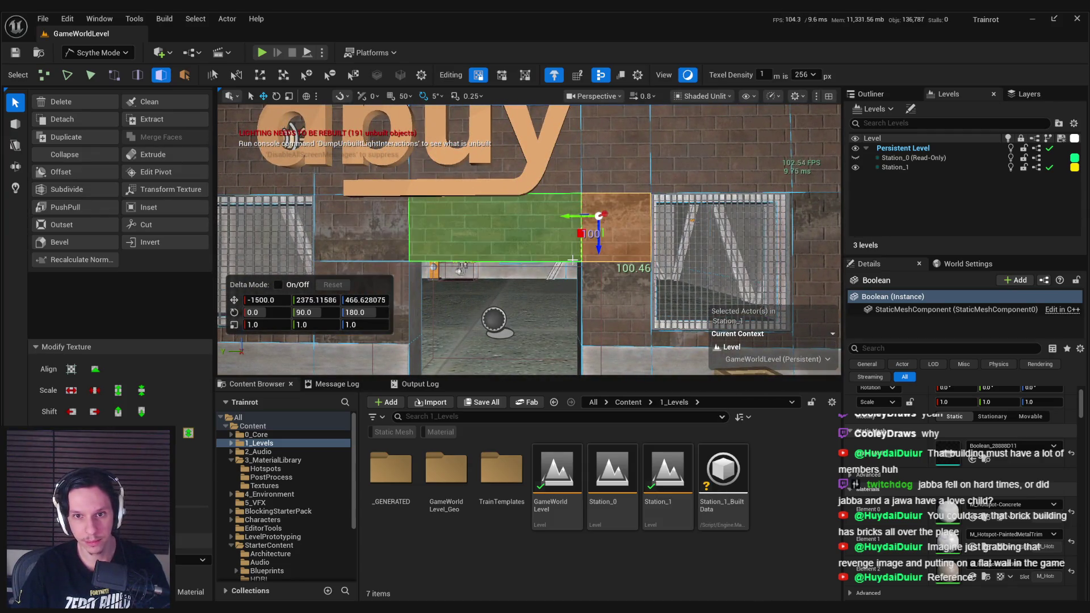
Shift the wall face's brick texture down and left with the UV Transform gizmo
click(171, 189)
drag(601, 246, 603, 284)
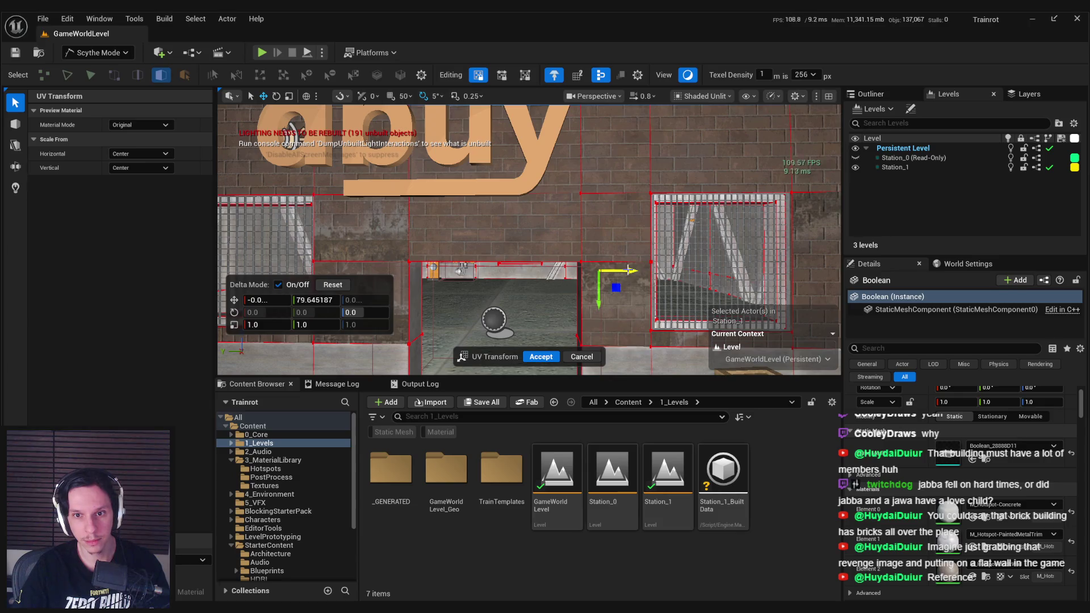
mouse_move(626, 273)
mouse_down()
mouse_move(508, 268)
mouse_move(544, 266)
mouse_up()
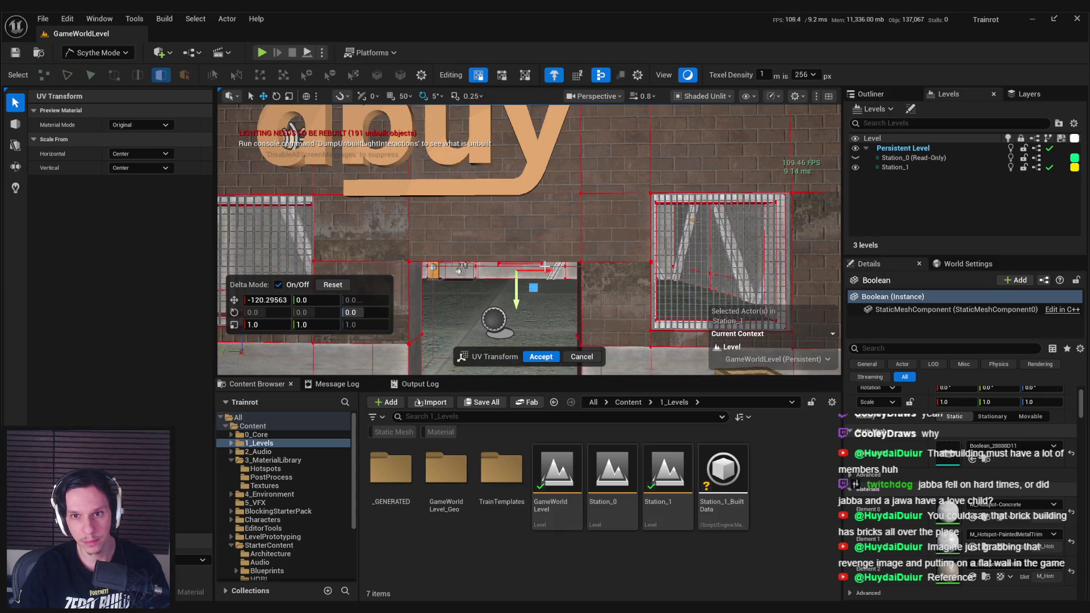
drag(545, 266, 543, 267)
mouse_move(615, 339)
mouse_down()
mouse_move(614, 356)
mouse_move(617, 227)
mouse_up()
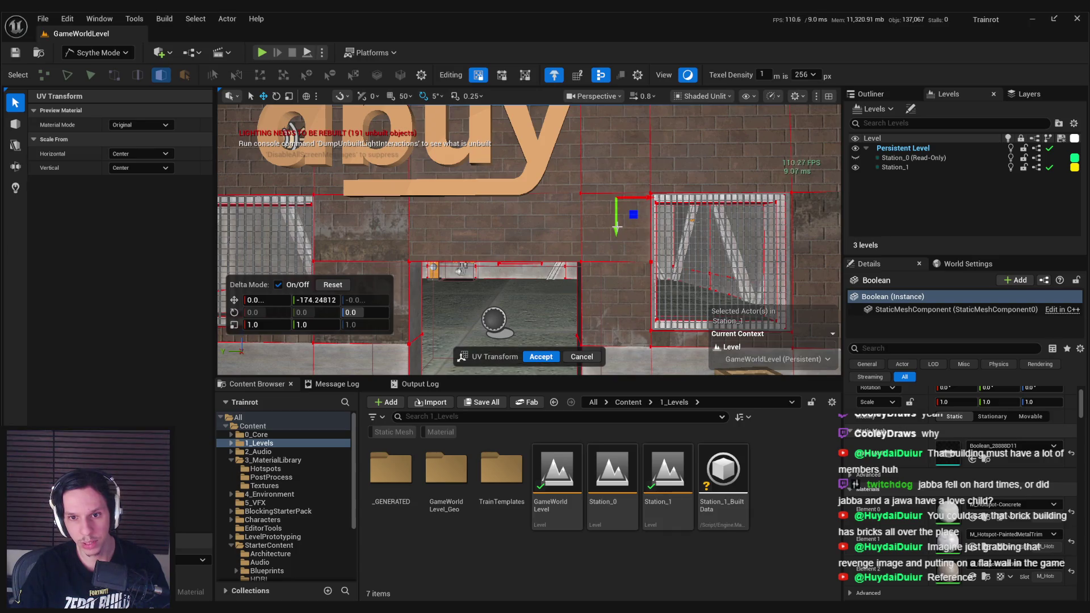
drag(645, 201, 610, 232)
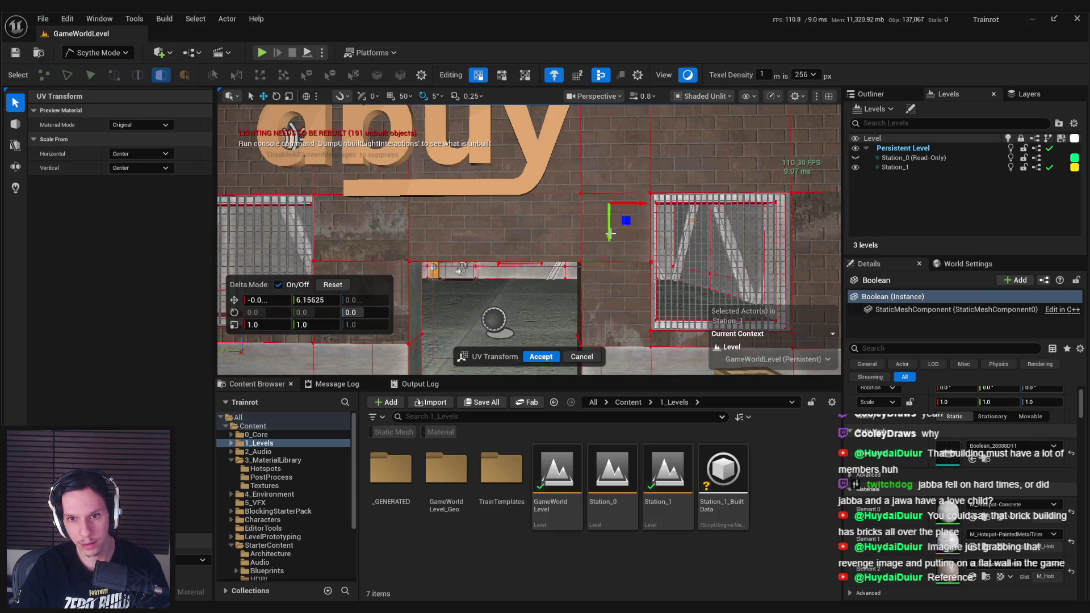
scroll(582, 270, up, 5)
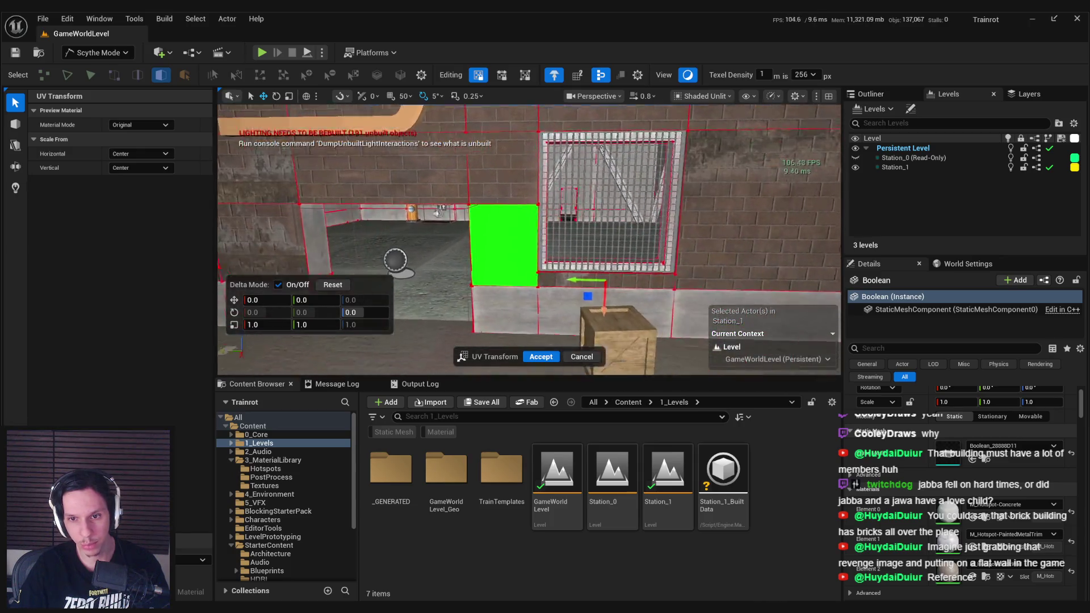
scroll(550, 245, up, 3)
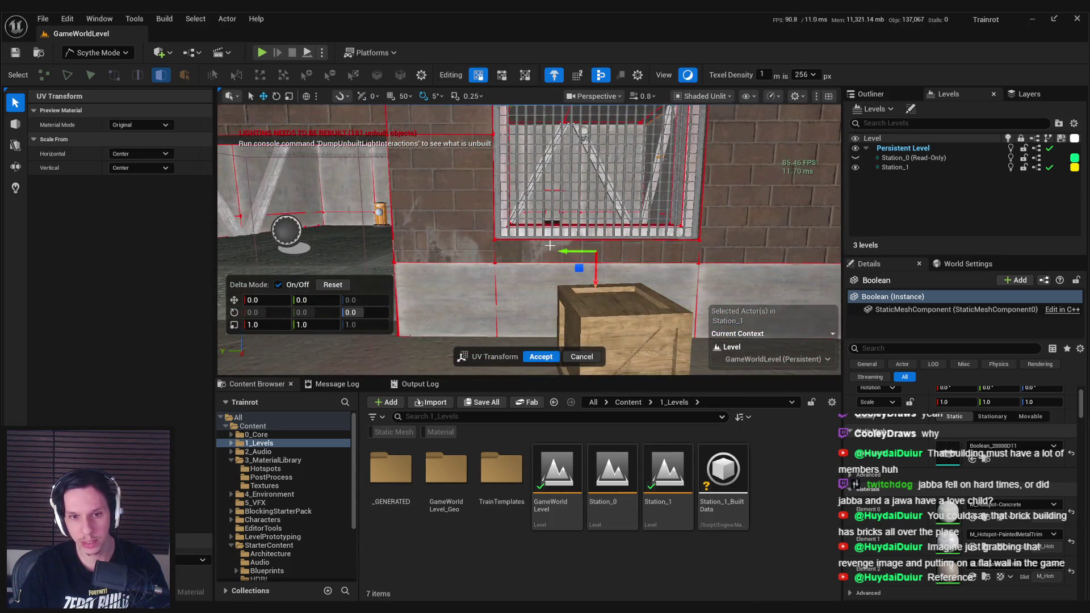
Rotate the grate face's texture to -90 degrees and shift it upward
key(e)
mouse_move(557, 284)
mouse_down()
mouse_move(473, 312)
mouse_move(423, 350)
mouse_up()
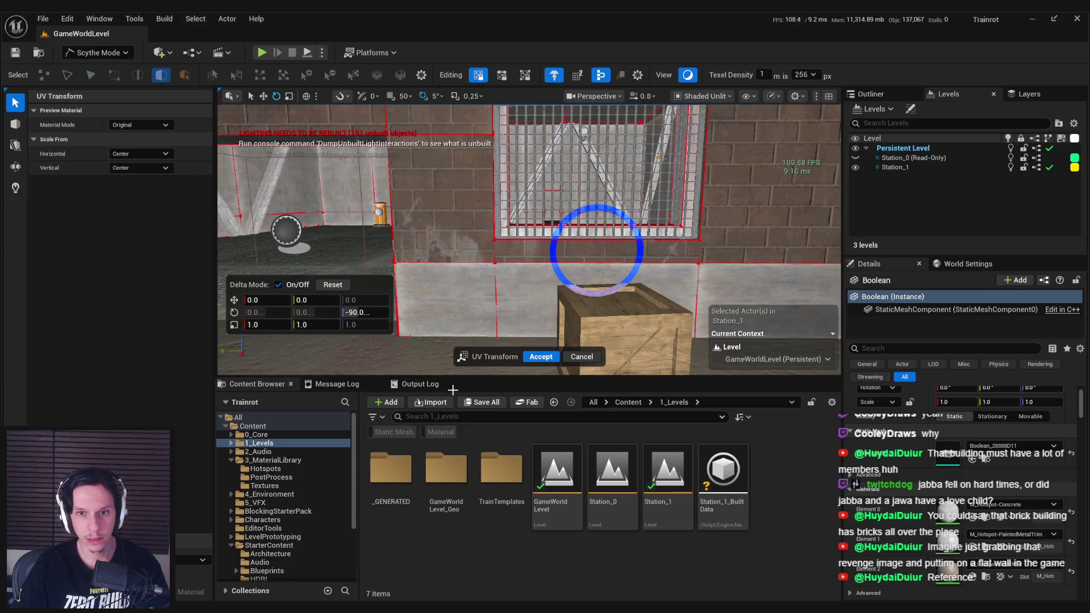
key(w)
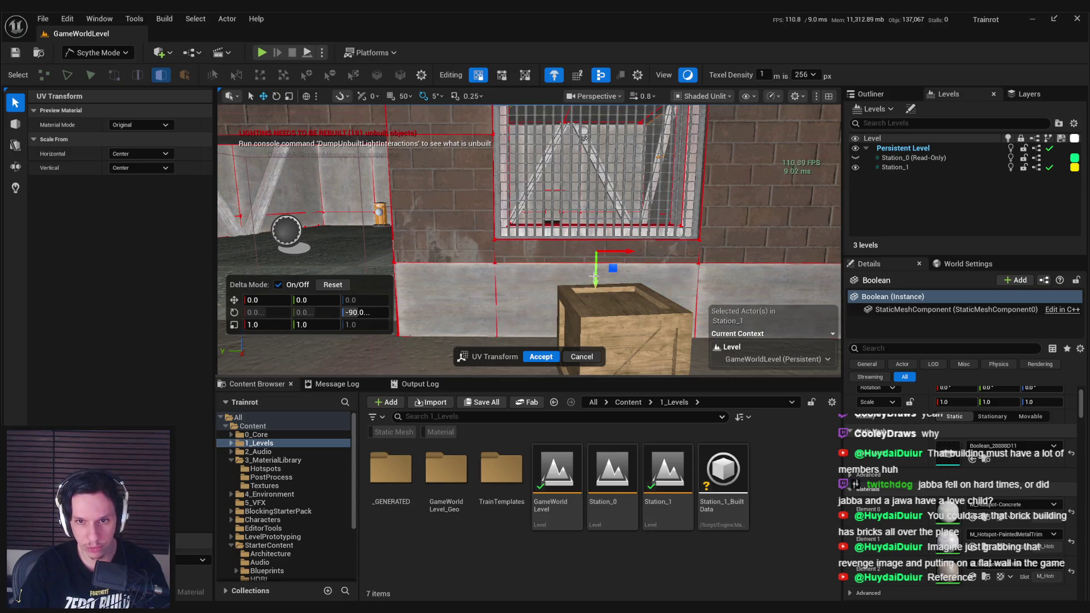
drag(595, 282, 603, 214)
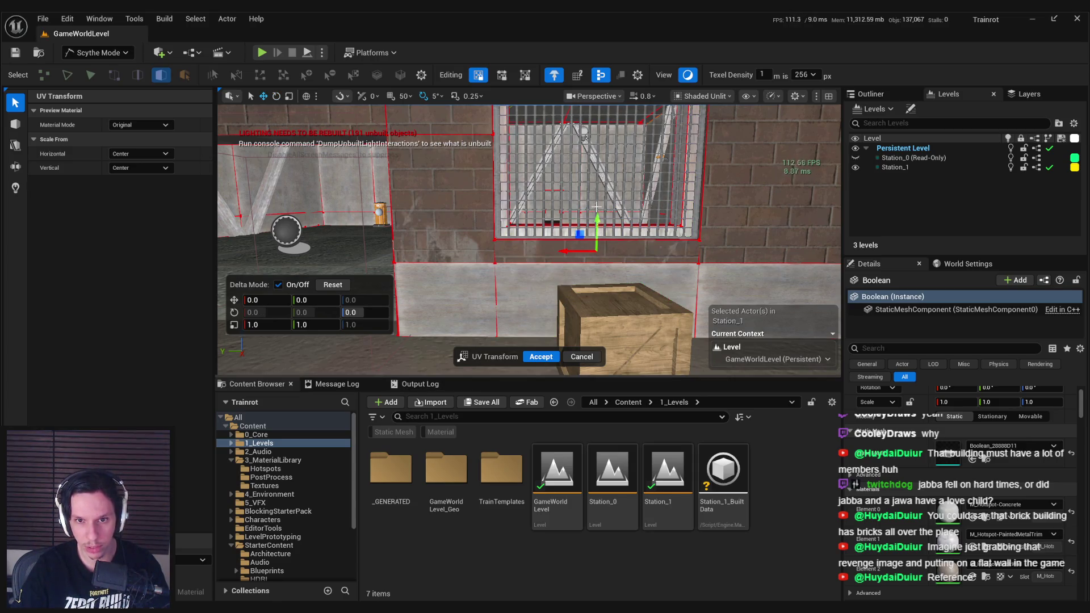
drag(593, 236, 600, 108)
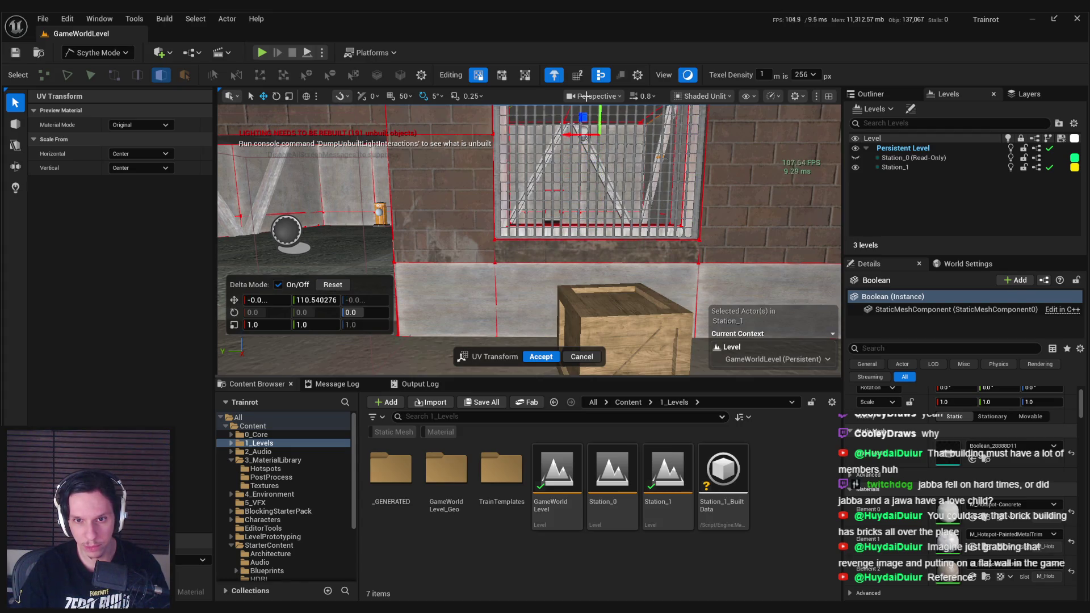
click(587, 76)
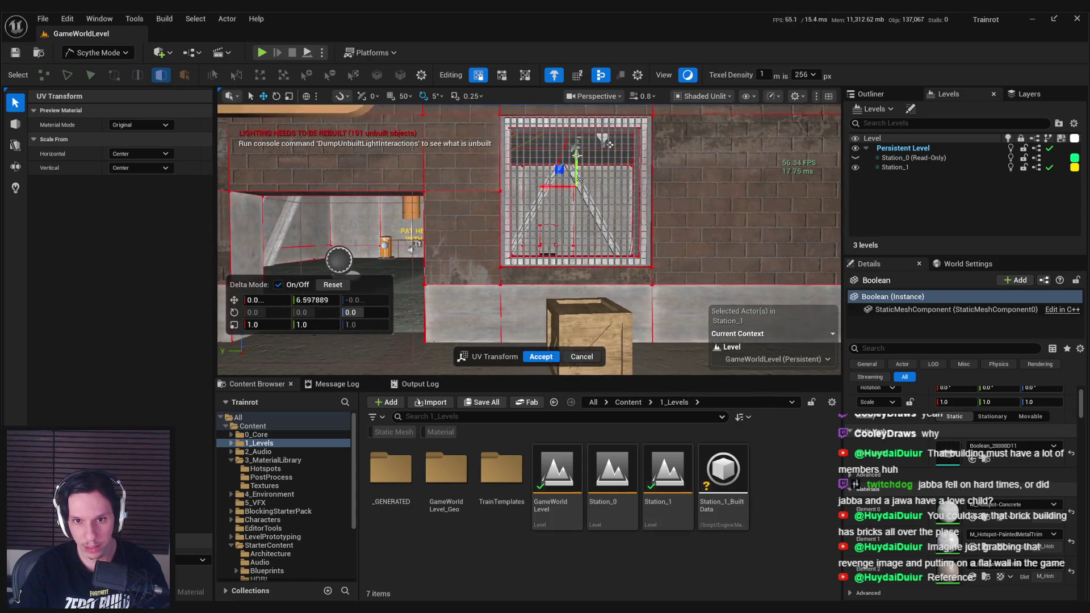
drag(577, 139, 576, 126)
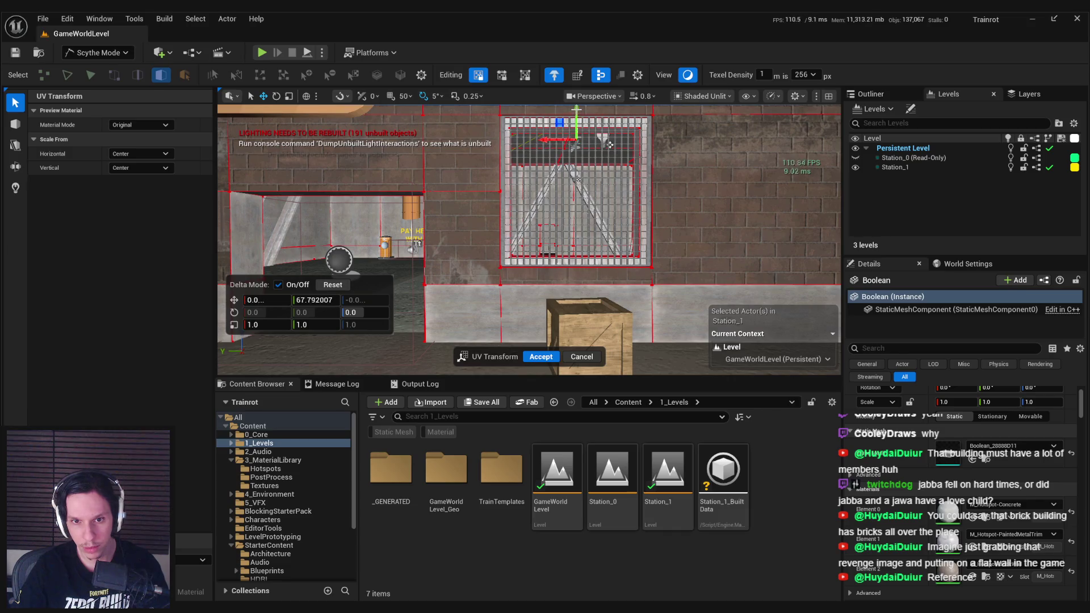
Shift the brick face beside the grate downward so its rows align
click(662, 241)
key(f)
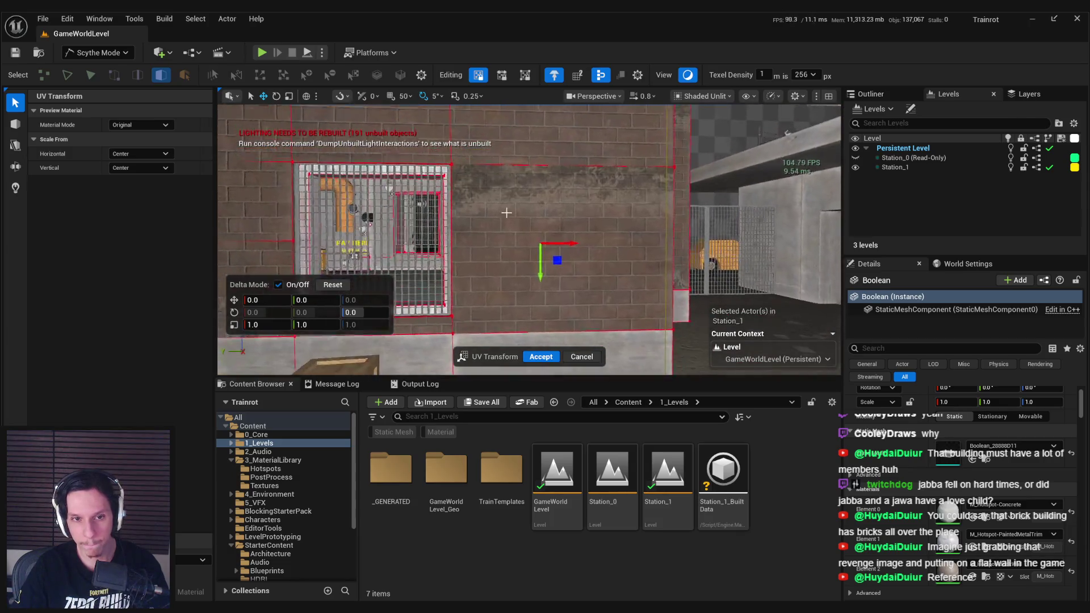
drag(546, 287, 544, 355)
scroll(532, 315, down, 2)
click(510, 277)
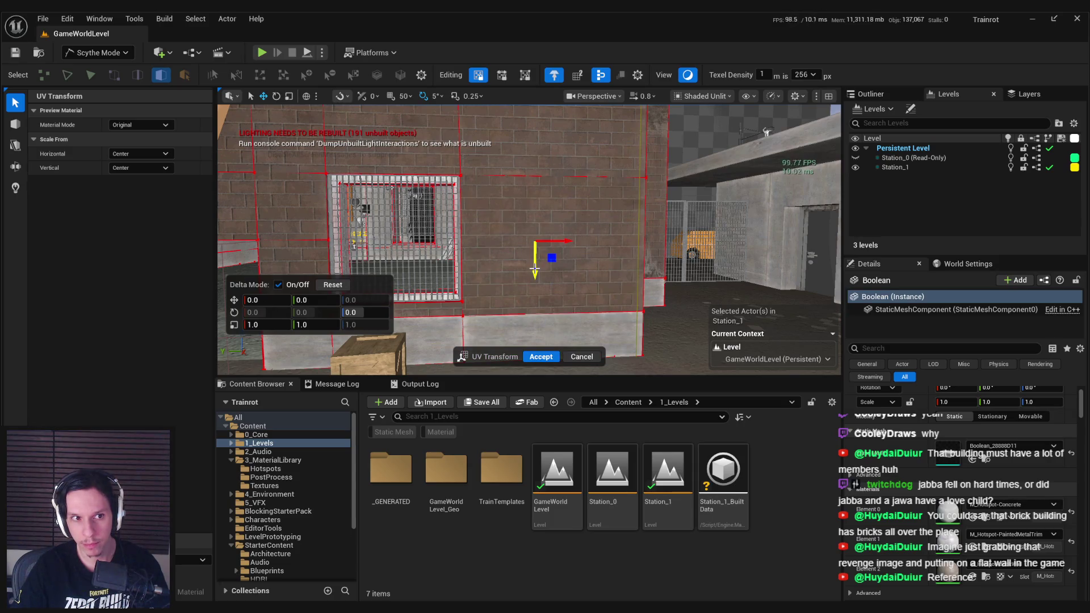
mouse_move(534, 268)
mouse_down()
mouse_move(537, 346)
mouse_move(538, 331)
mouse_up()
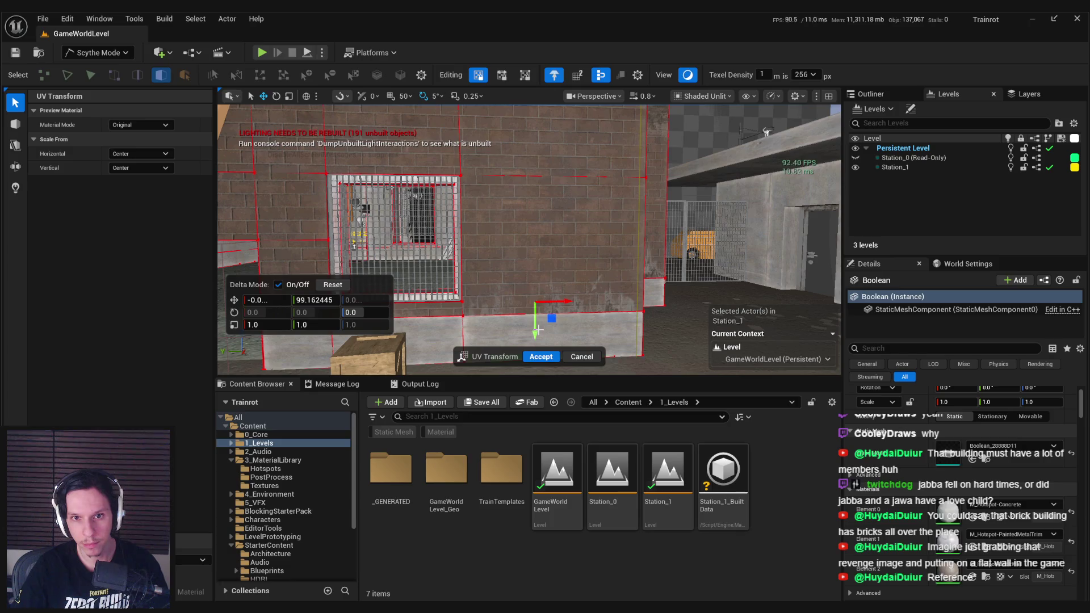
Slide the brick texture on the panel under dbuy horizontally to an offset of -205.65
mouse_move(766, 132)
mouse_down()
mouse_move(465, 250)
mouse_move(467, 310)
mouse_up()
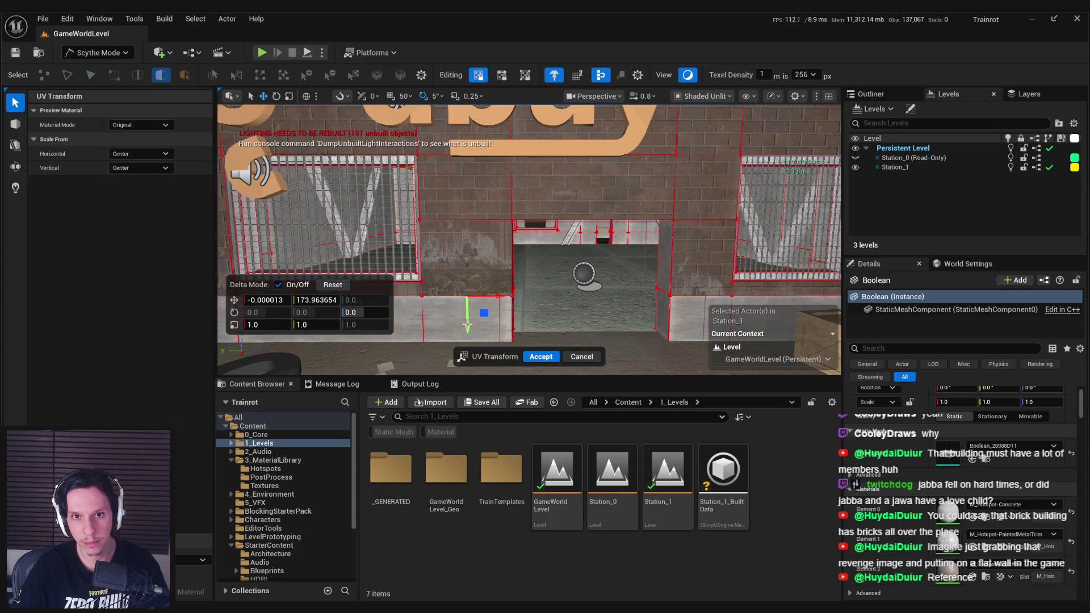
mouse_move(498, 304)
mouse_down()
mouse_move(641, 314)
mouse_move(625, 311)
mouse_up()
mouse_move(471, 281)
mouse_down()
mouse_move(457, 345)
mouse_move(460, 247)
mouse_up()
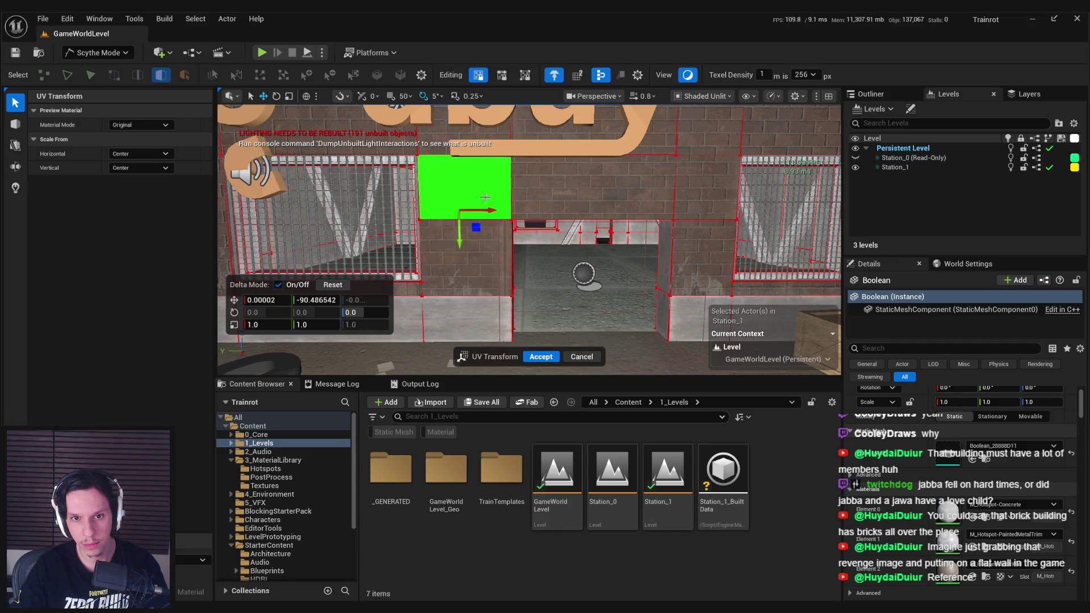
drag(487, 209, 488, 211)
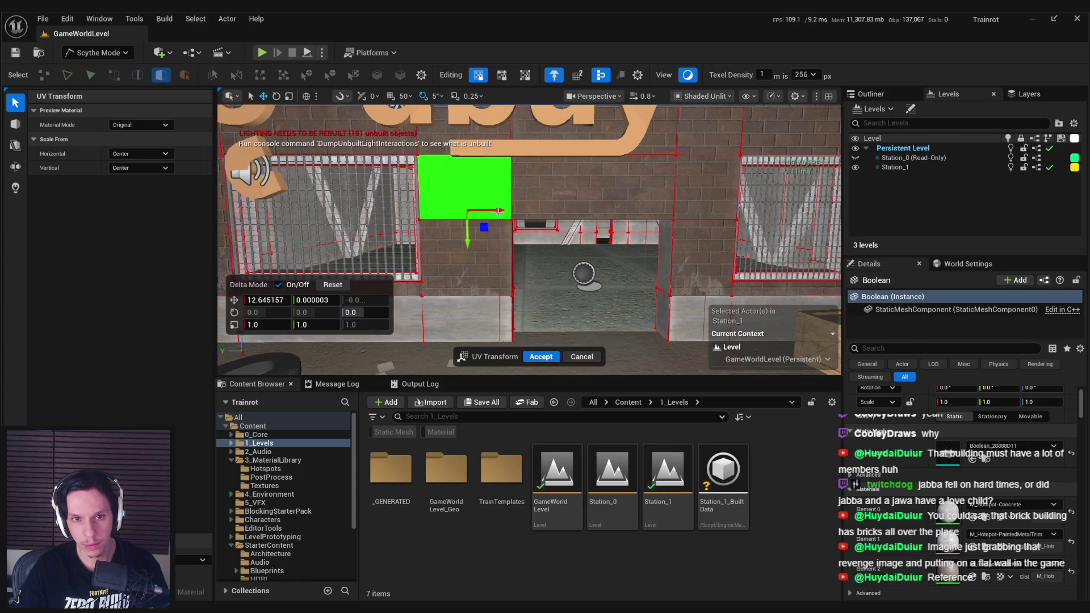
drag(495, 211, 730, 219)
mouse_move(719, 218)
mouse_down()
mouse_move(704, 219)
mouse_move(763, 219)
mouse_move(409, 215)
mouse_move(335, 227)
mouse_move(366, 219)
mouse_up()
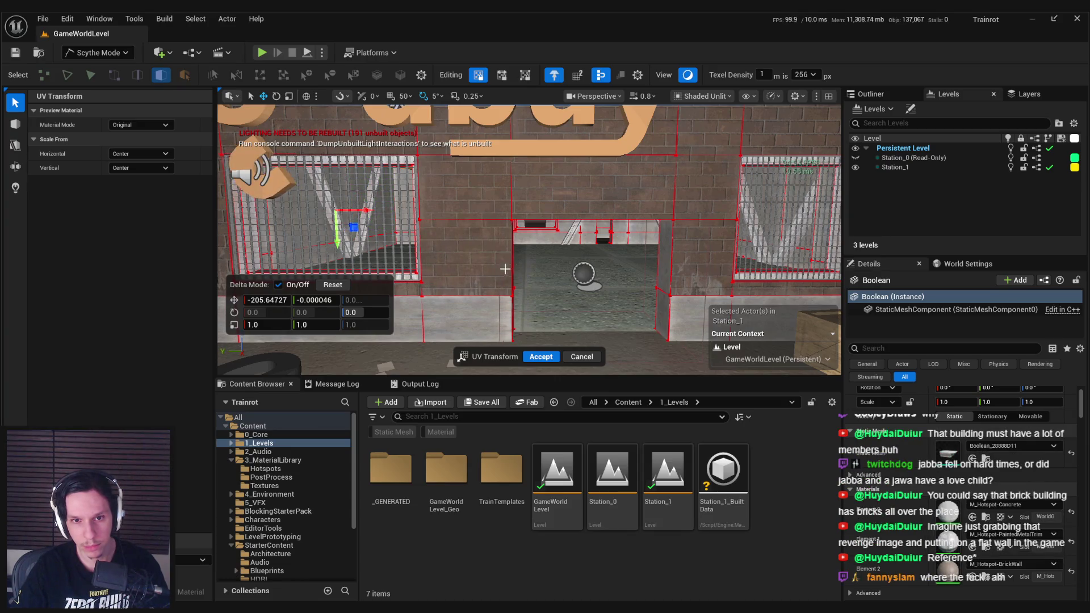
Frame the grate and select the strip face below it
key(f)
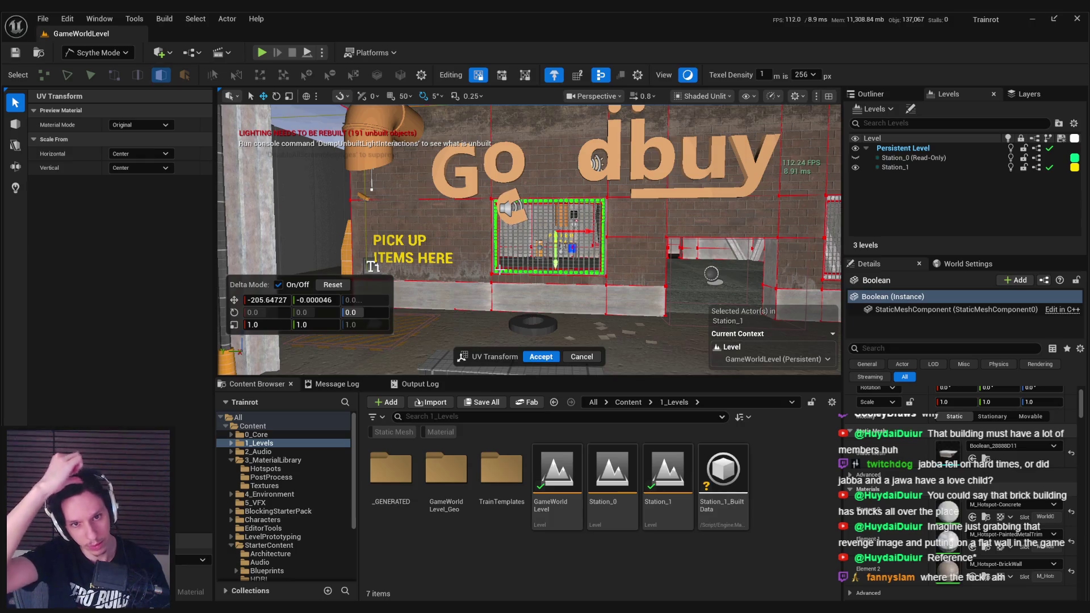
click(500, 271)
key(f)
scroll(453, 278, up, 3)
click(452, 278)
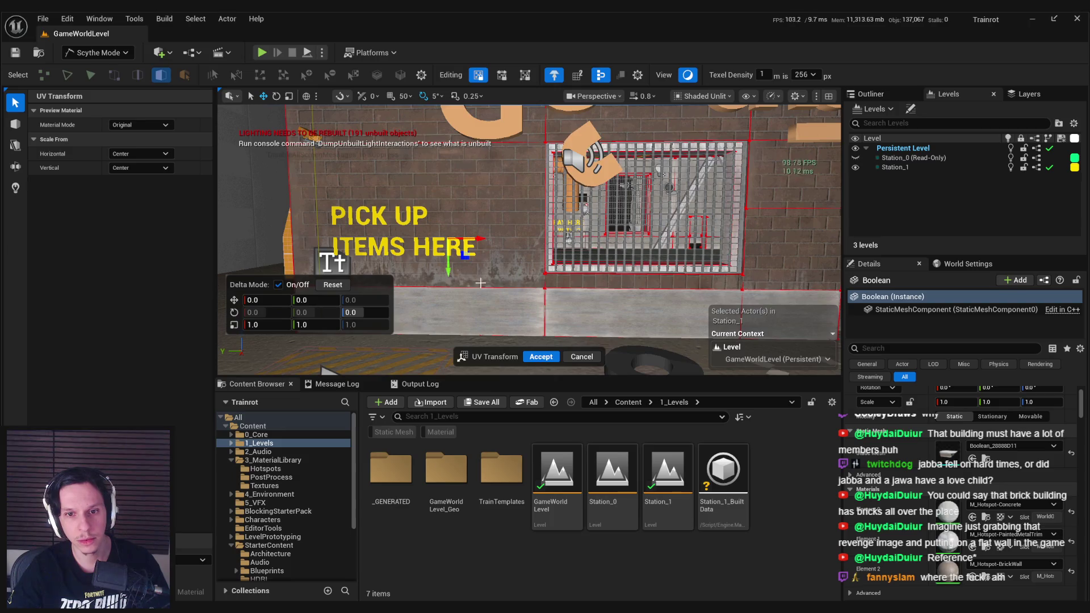
mouse_move(538, 280)
mouse_down()
mouse_move(562, 281)
mouse_move(522, 273)
mouse_up()
click(521, 273)
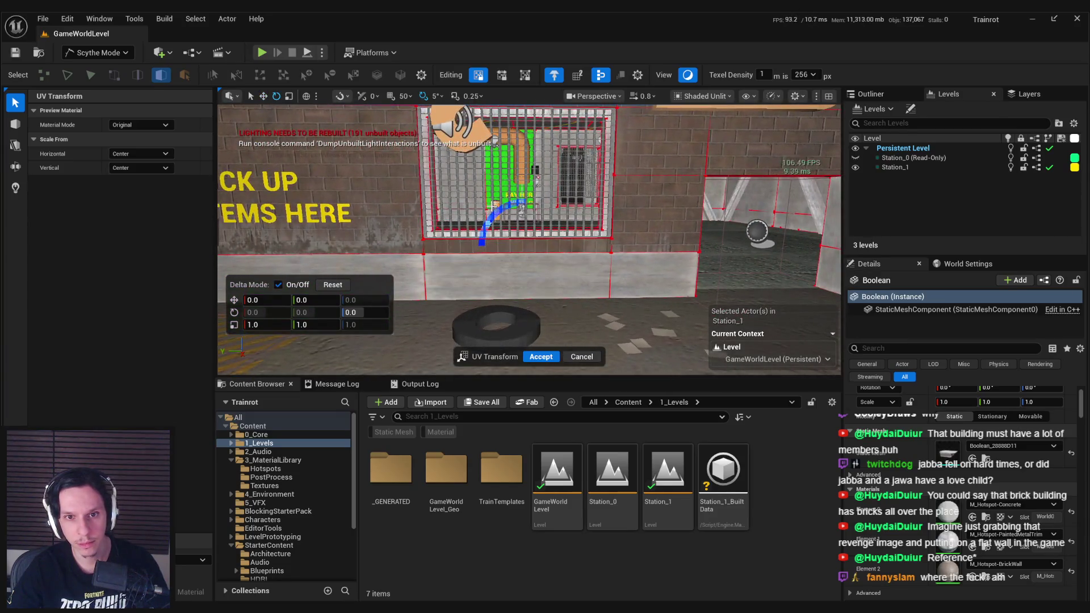
Rotate the strip's brick texture and offset it vertically so the rows match the wall
drag(504, 208, 634, 171)
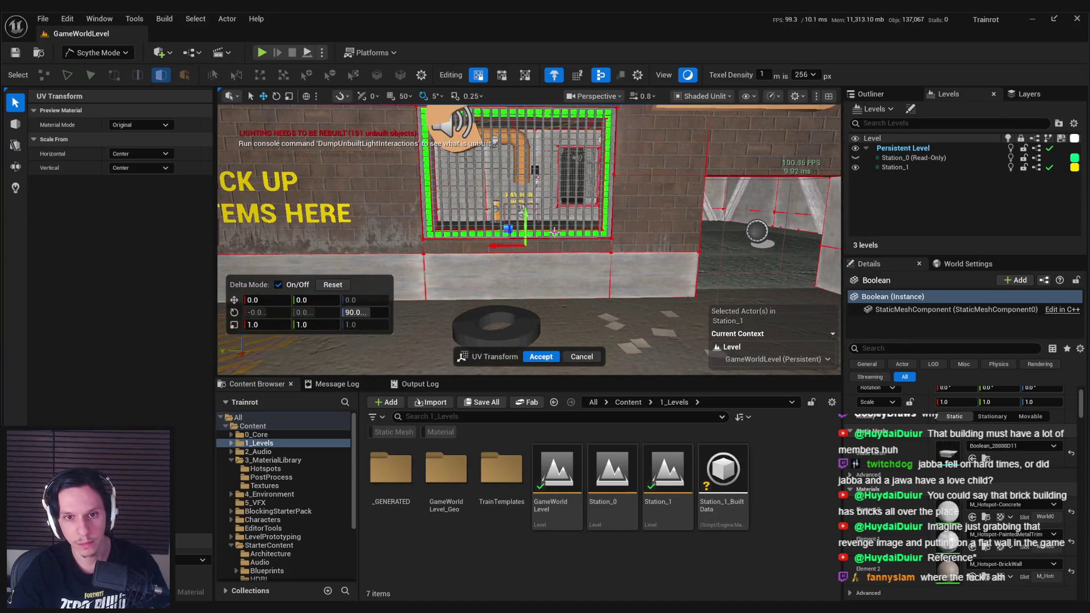
mouse_move(525, 211)
mouse_down()
mouse_move(526, 95)
mouse_move(524, 319)
mouse_up()
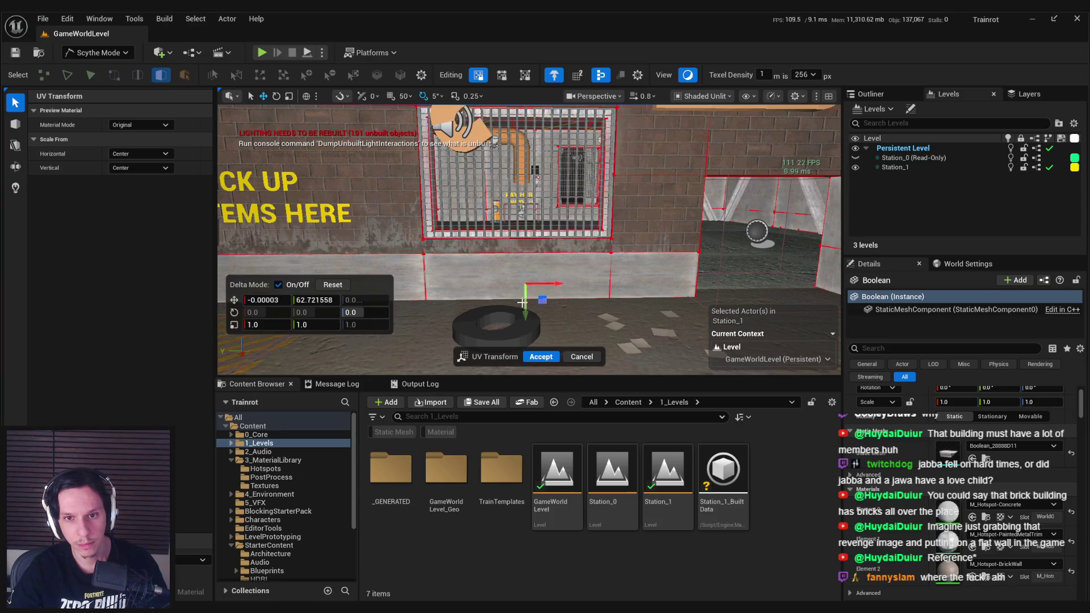
drag(522, 305, 522, 306)
mouse_move(572, 273)
mouse_down()
mouse_move(625, 252)
mouse_move(597, 312)
mouse_up()
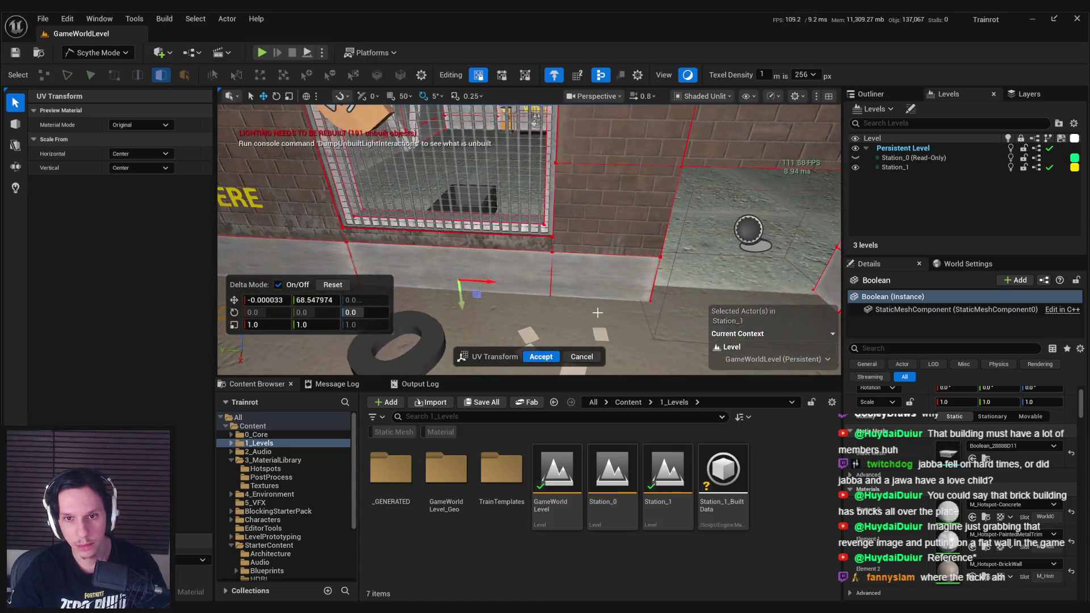
drag(595, 227, 575, 280)
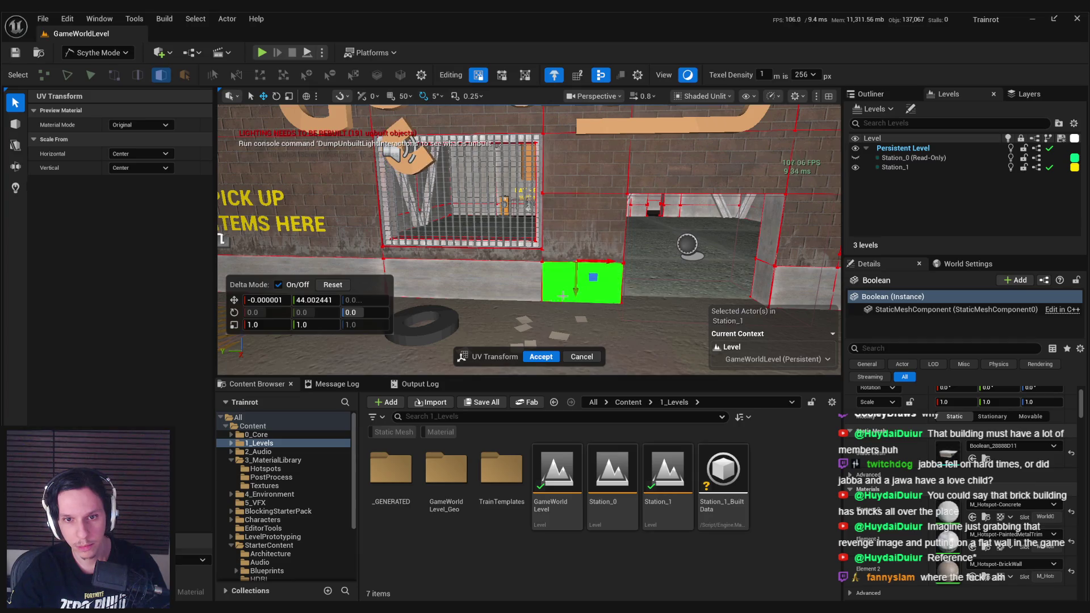
mouse_move(510, 287)
mouse_down()
mouse_move(477, 311)
mouse_move(563, 291)
mouse_move(552, 251)
mouse_move(371, 325)
mouse_up()
click(552, 251)
Select a brick face of the box under the pipe and rotate its texture to -70 degrees
drag(371, 259, 355, 273)
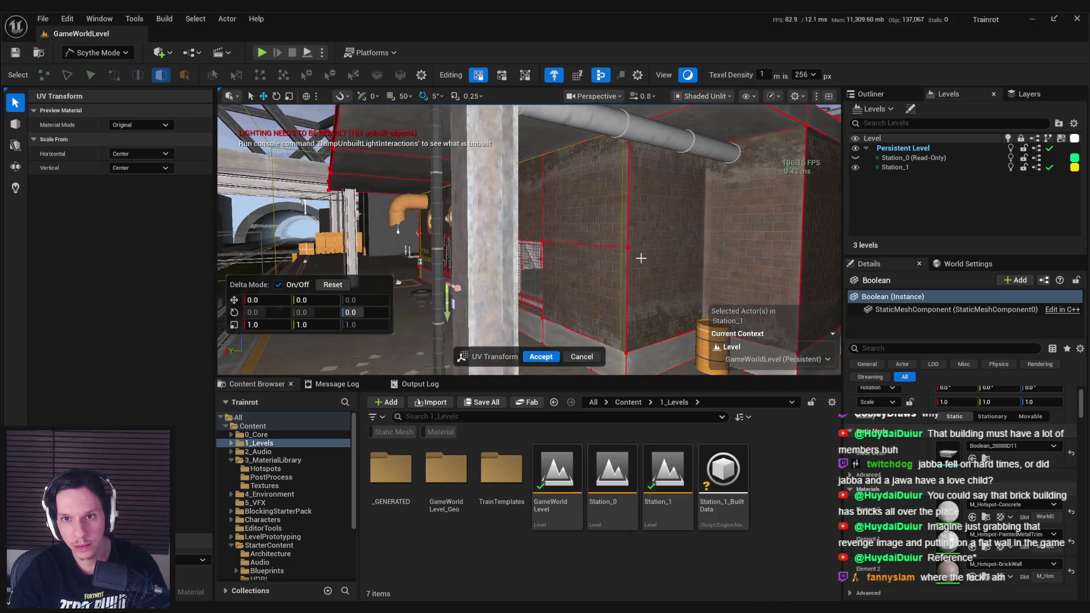
drag(641, 258, 397, 347)
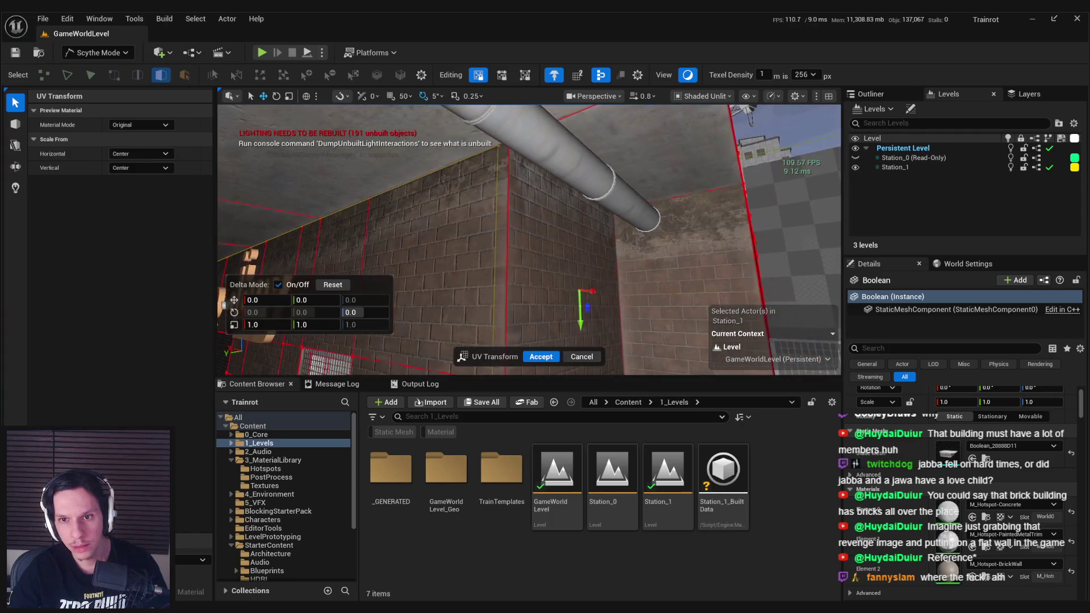
drag(575, 239, 574, 238)
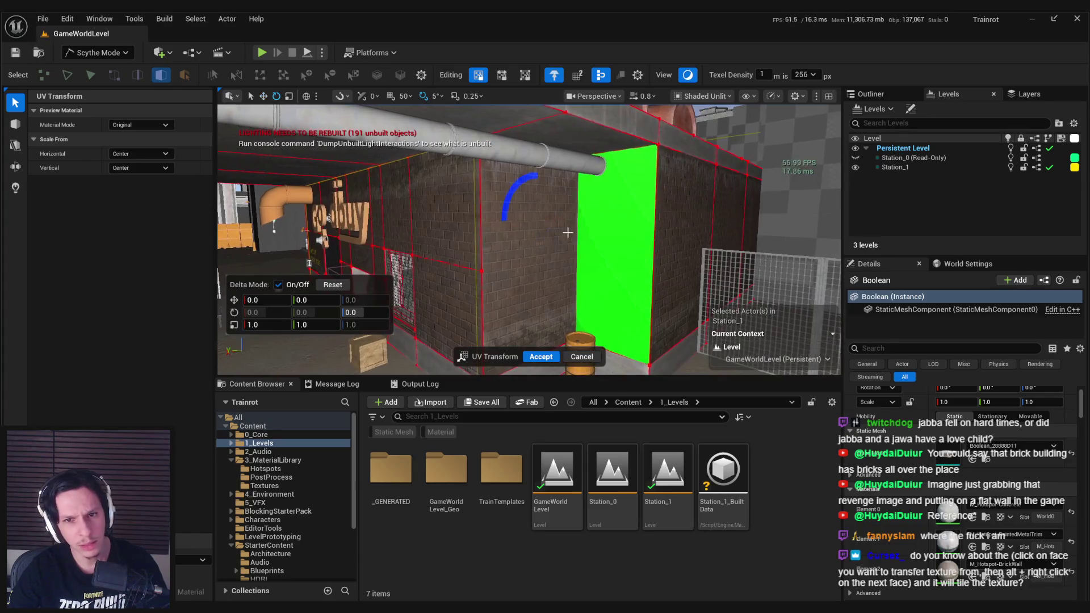
mouse_move(514, 185)
mouse_down()
mouse_move(471, 192)
mouse_move(497, 286)
mouse_up()
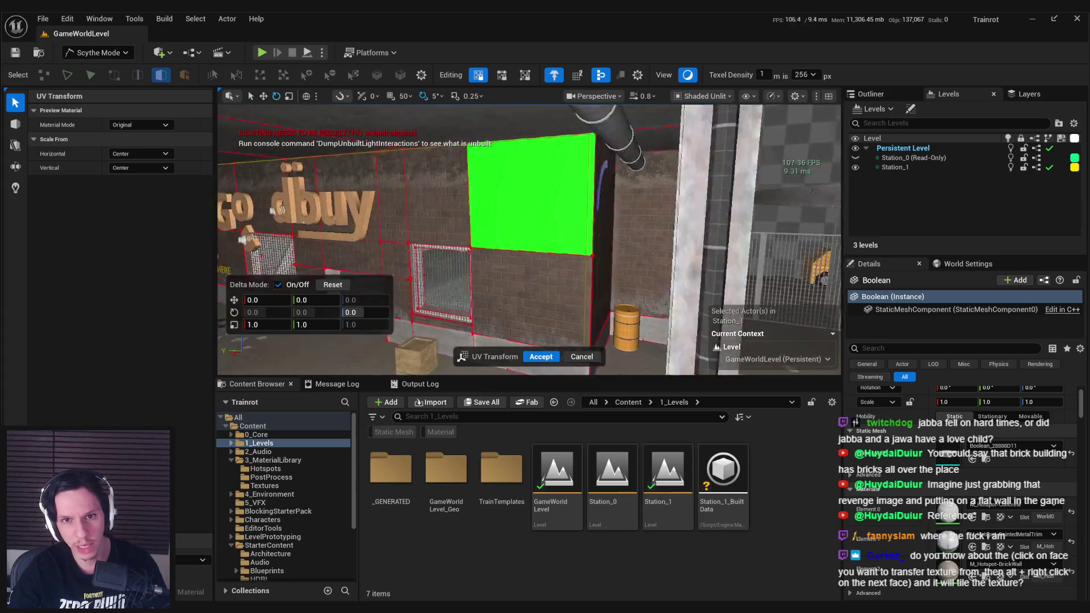
drag(563, 293, 621, 192)
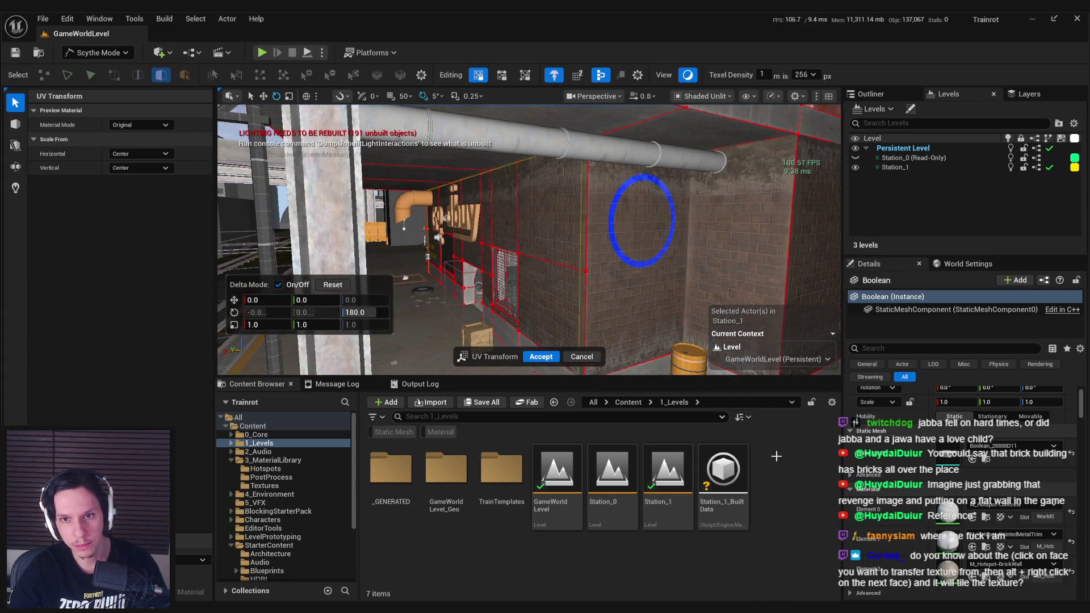
click(738, 250)
drag(738, 249, 632, 295)
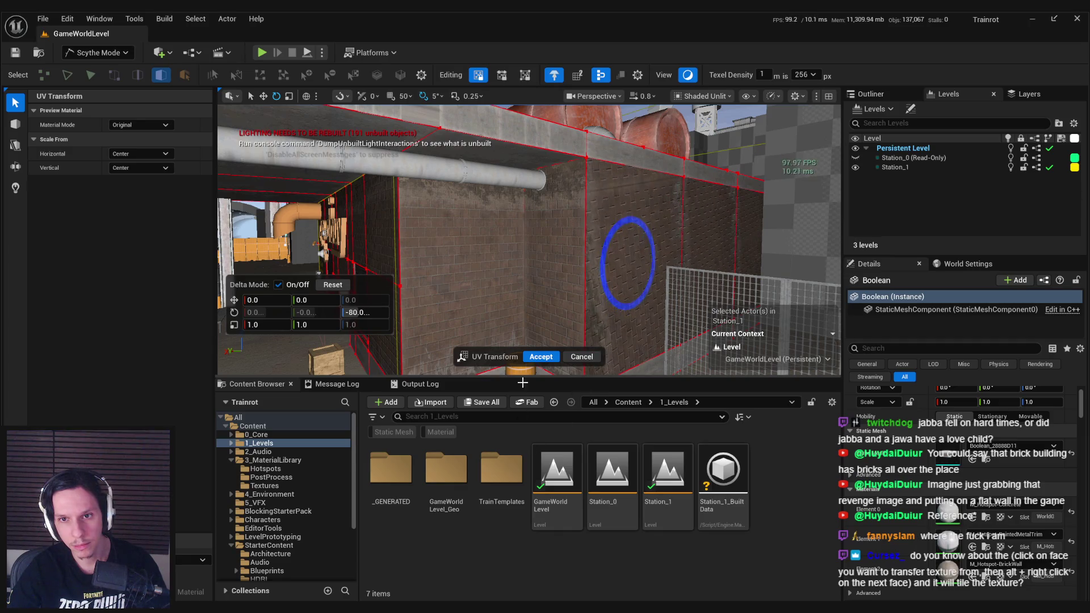
mouse_move(590, 179)
mouse_down()
mouse_move(653, 318)
mouse_move(613, 403)
mouse_up()
drag(607, 243, 597, 318)
Rotate the corner wall's texture to -35 degrees and offset it vertically to about -35.46
key(w)
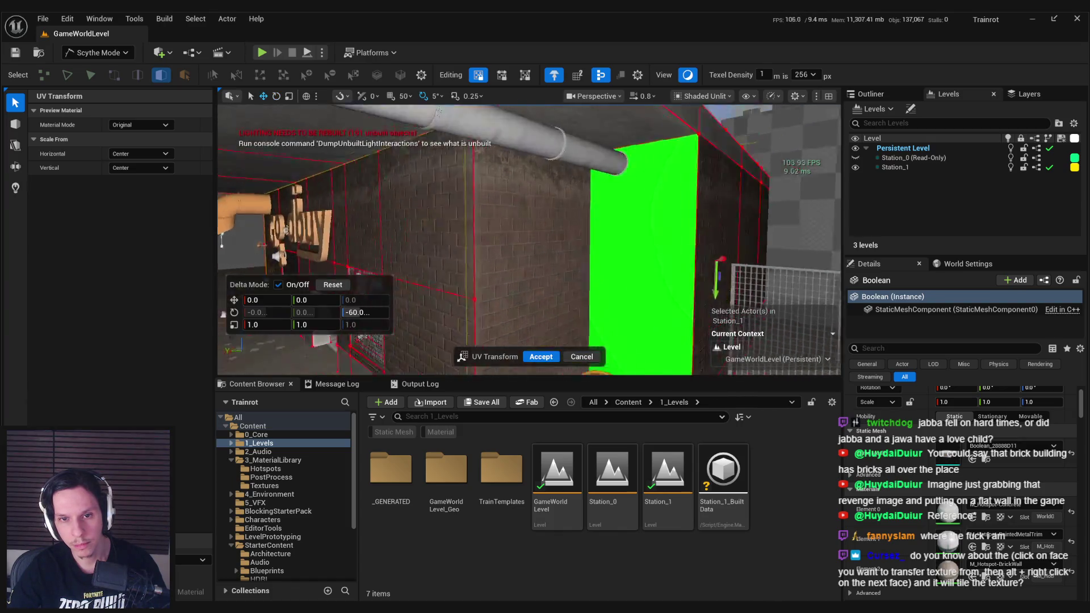
key(s)
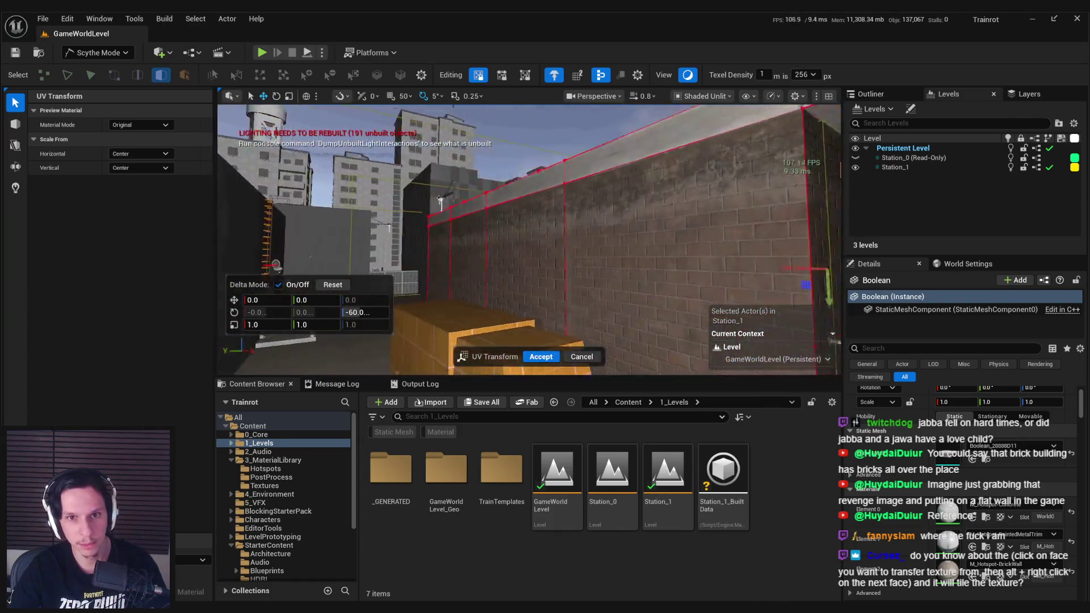
key(s)
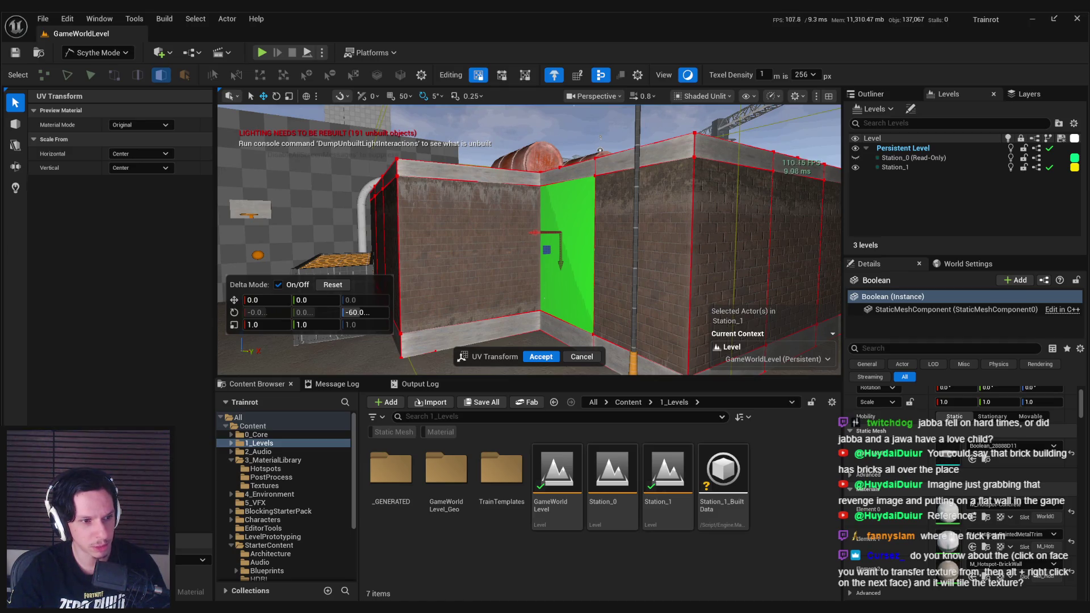
key(s)
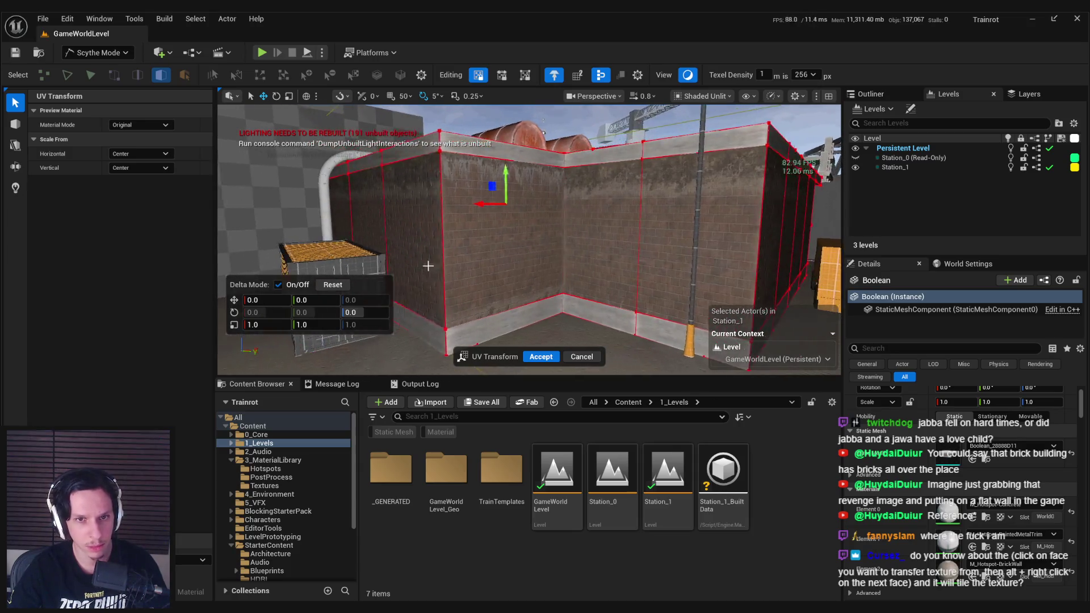
key(e)
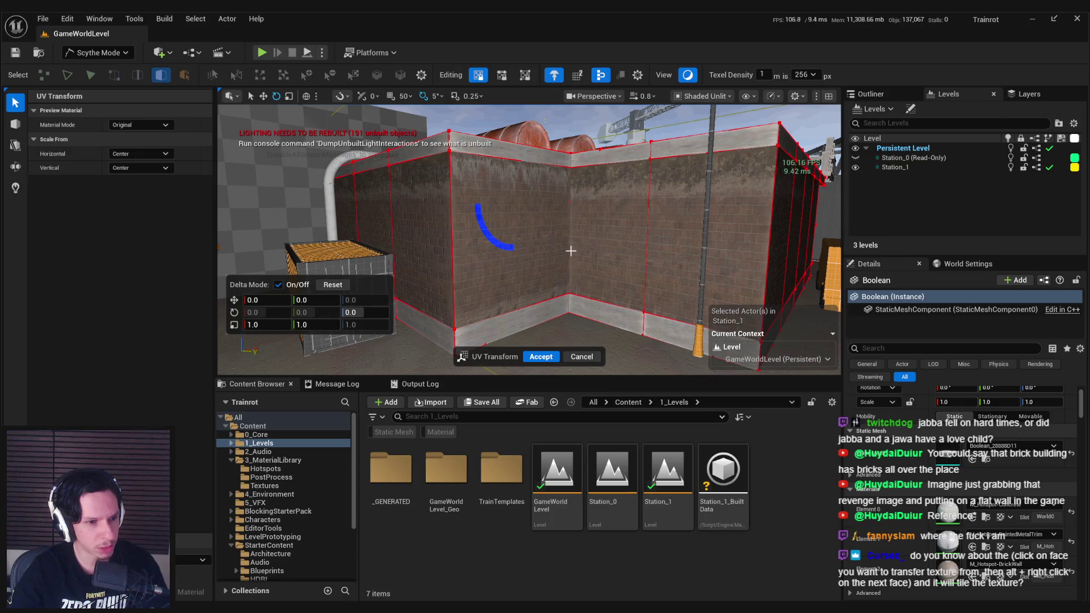
right_click(595, 242)
key(s)
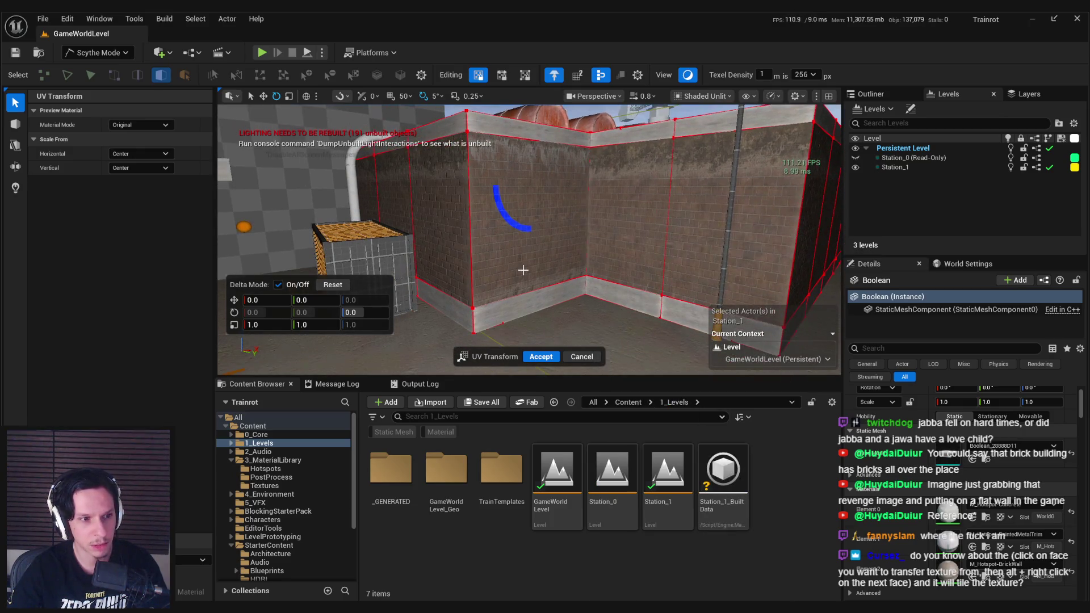
mouse_move(514, 225)
mouse_down()
mouse_move(477, 351)
mouse_move(495, 205)
mouse_move(491, 322)
mouse_up()
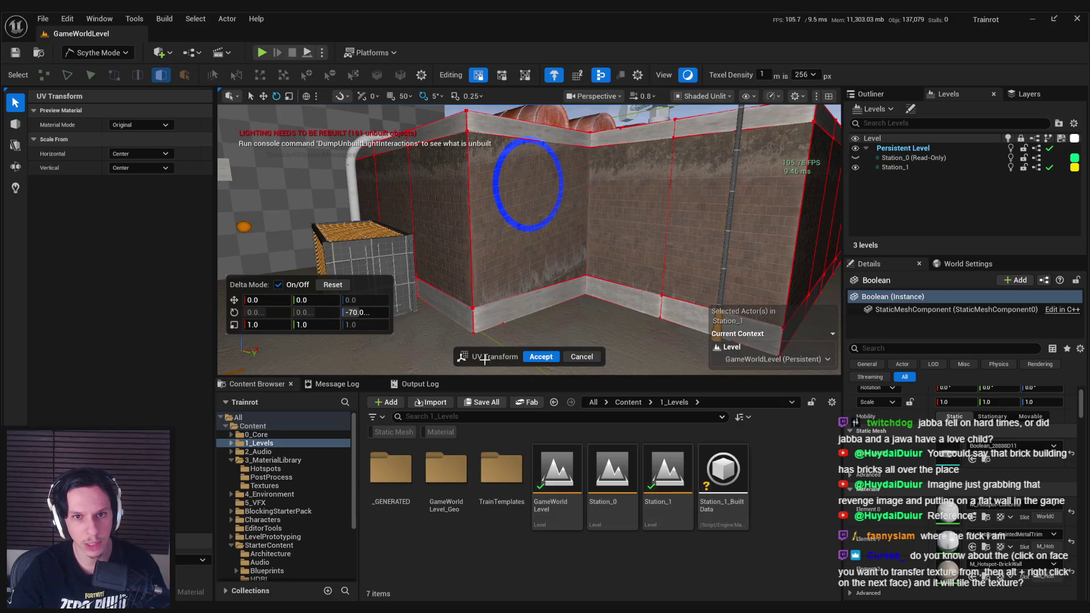
drag(530, 217, 529, 213)
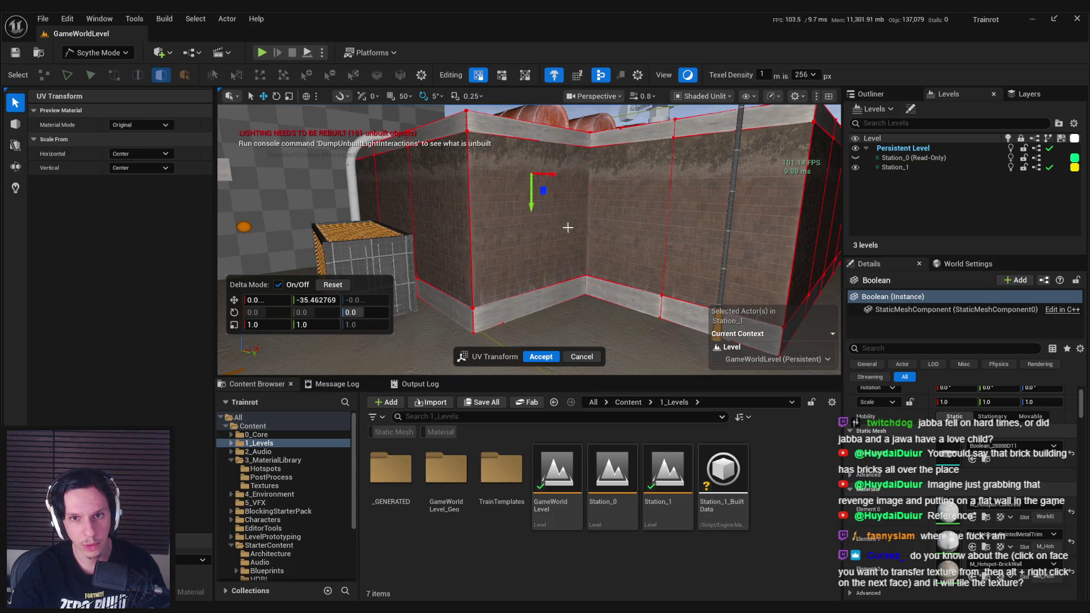
scroll(670, 335, up, 5)
scroll(670, 335, up, 5)
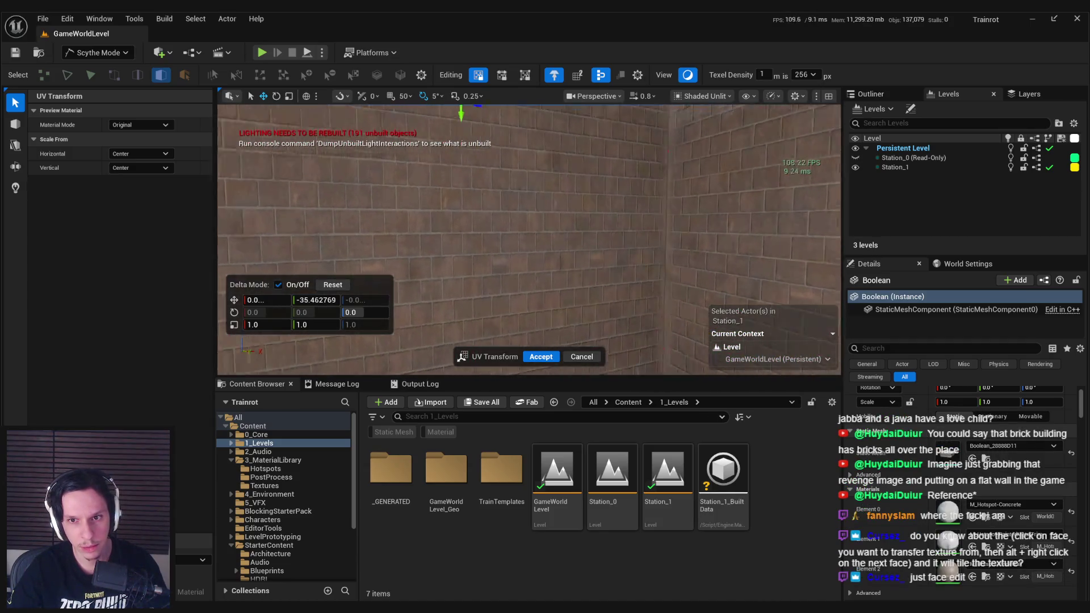
scroll(670, 335, down, 10)
mouse_move(529, 238)
mouse_down()
mouse_move(528, 216)
mouse_move(499, 205)
mouse_move(545, 193)
mouse_move(545, 170)
mouse_move(528, 250)
mouse_move(511, 264)
mouse_up()
drag(694, 322, 536, 348)
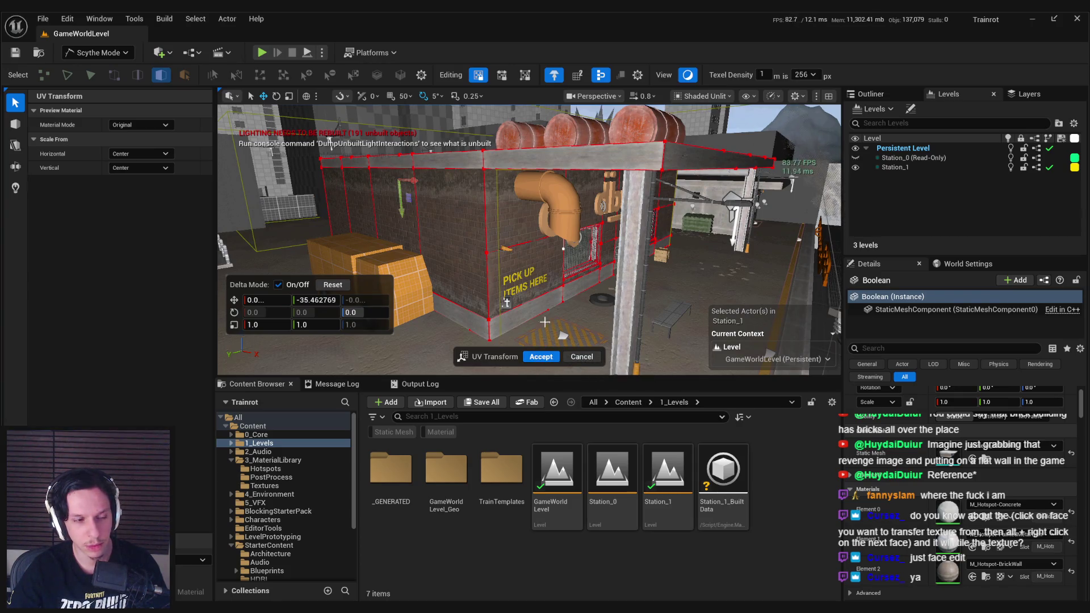
Select the wall face to the left of the PICK UP ITEMS HERE face
click(522, 261)
key(f)
click(460, 215)
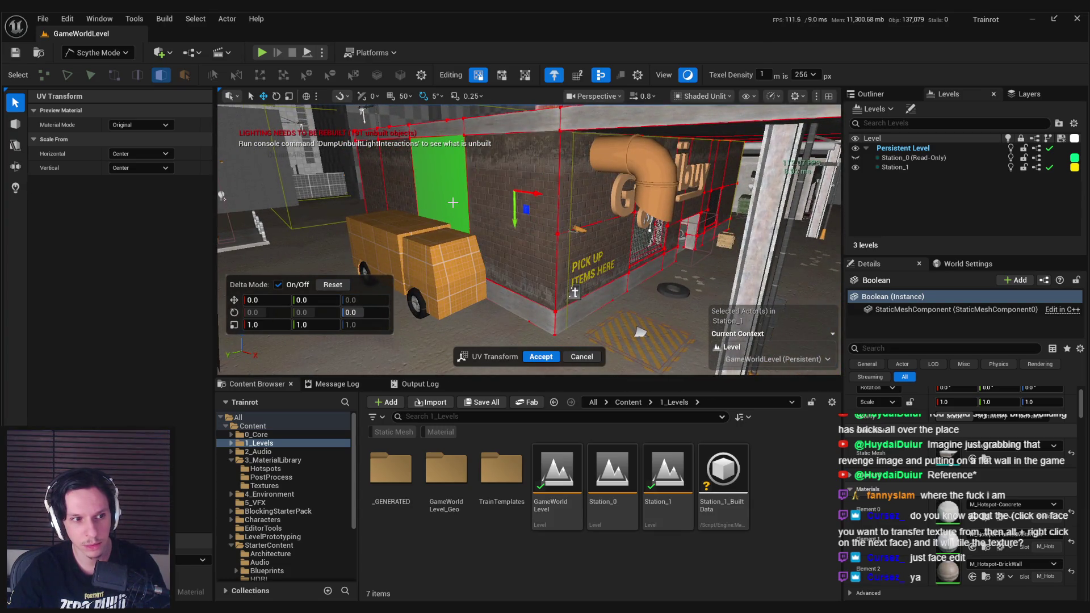
right_click(452, 202)
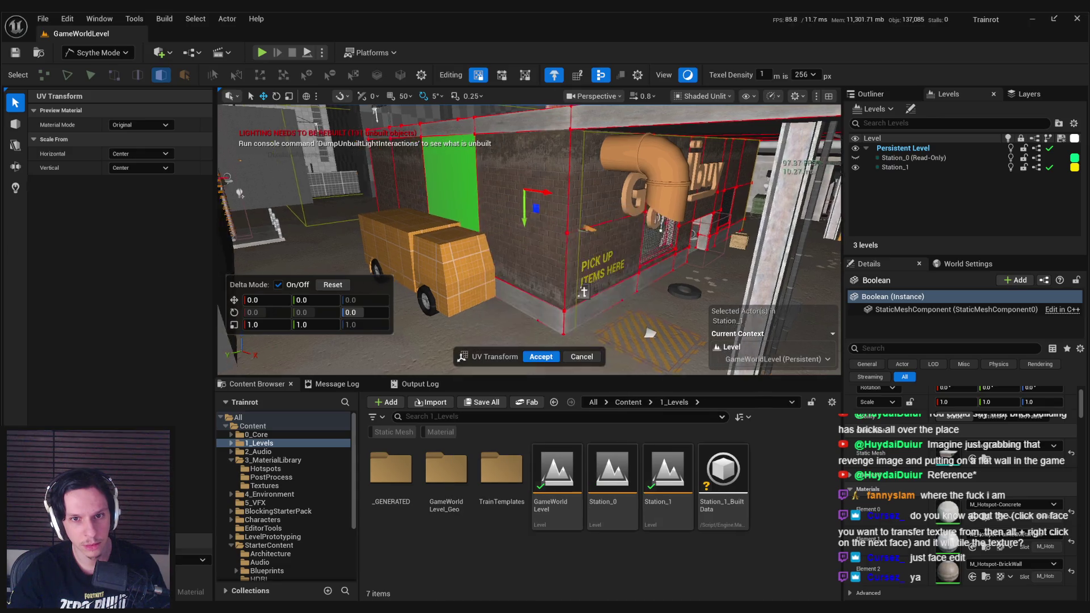
right_click(463, 198)
click(456, 210)
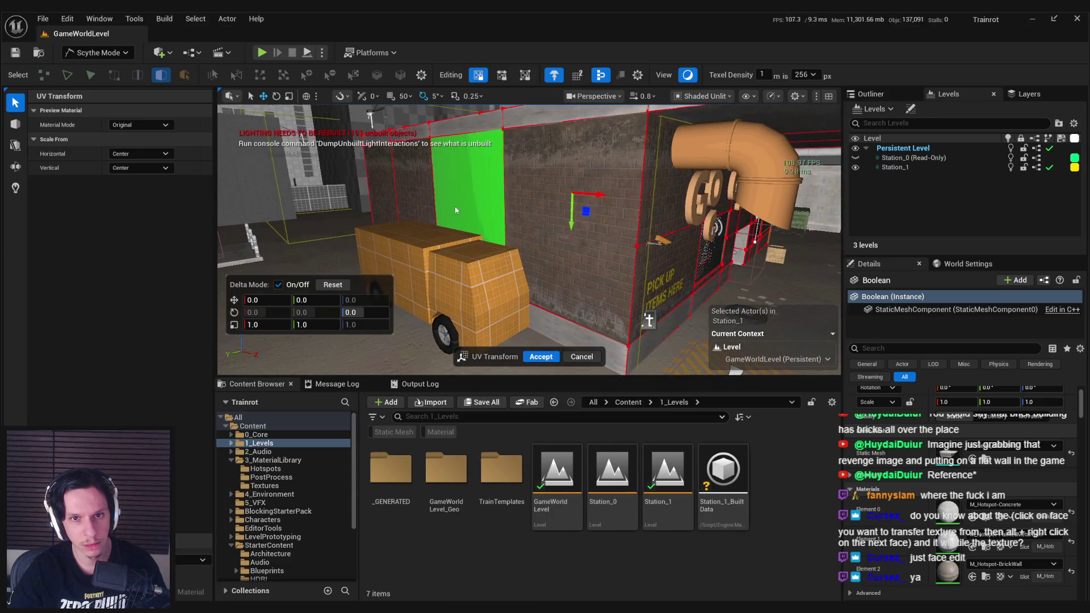
click(455, 194)
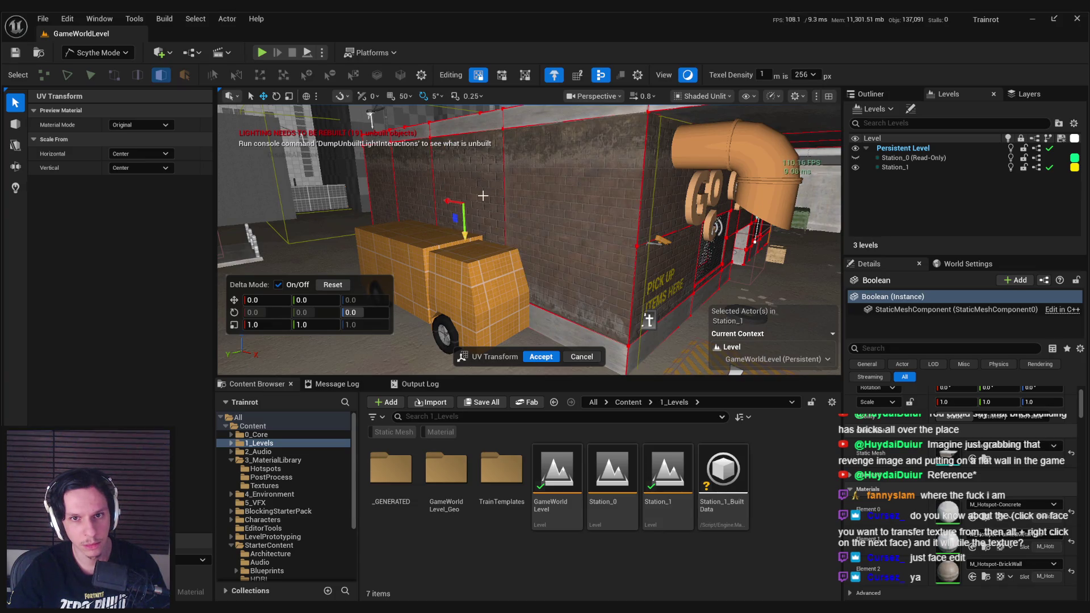
Square the view to the brick wall and accept the UV transform
right_click(545, 197)
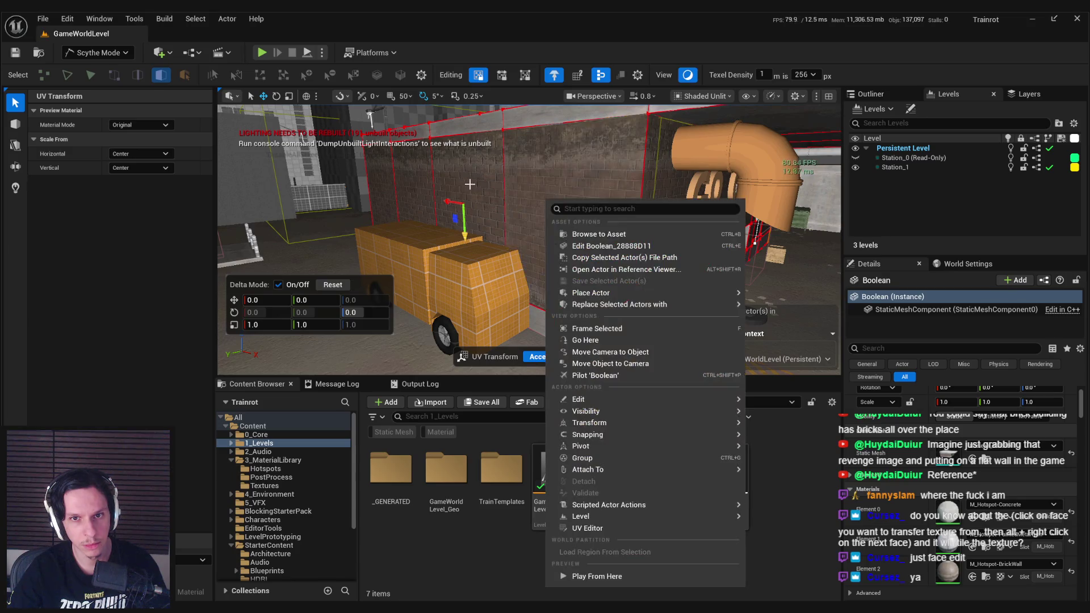
right_click(531, 188)
right_click(559, 195)
right_click(562, 193)
drag(593, 170, 545, 204)
click(541, 357)
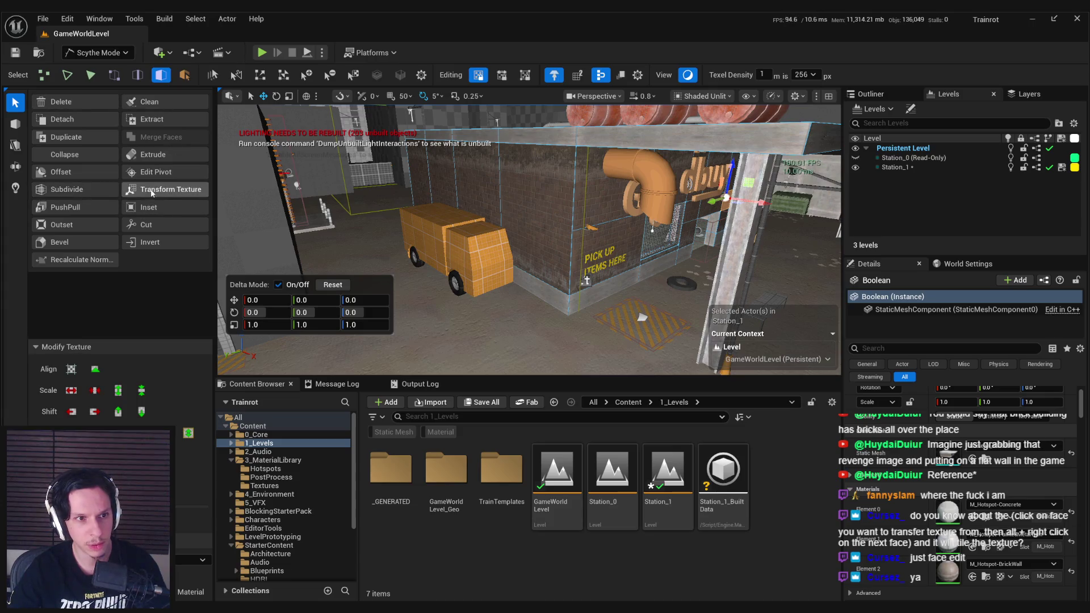
Save the level and switch from Scythe Mode back to Selection Mode
drag(465, 239, 466, 211)
key(ctrl+s)
click(97, 52)
click(94, 68)
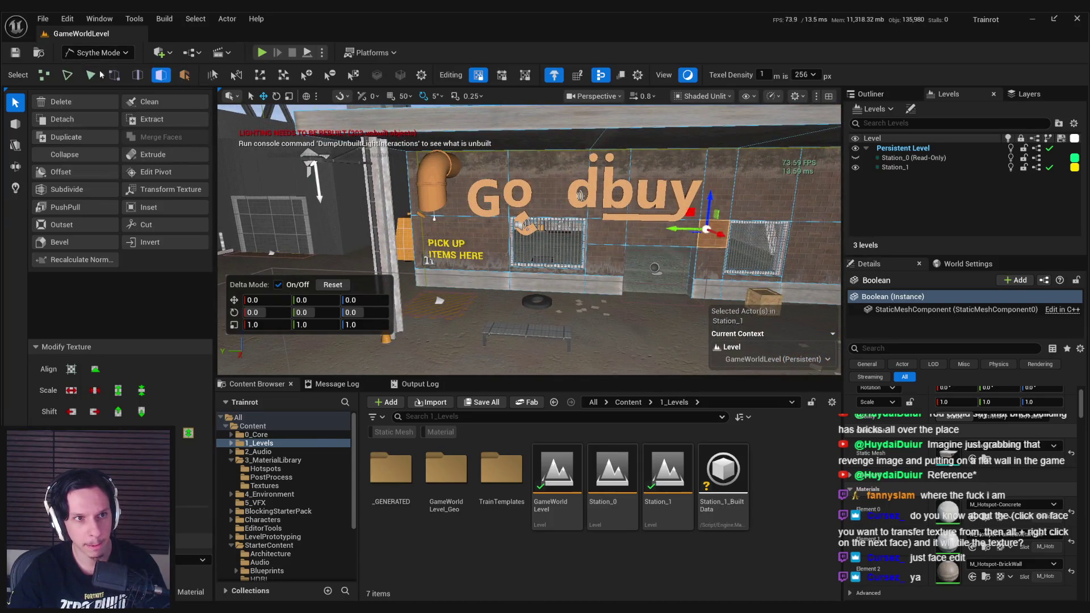
click(703, 74)
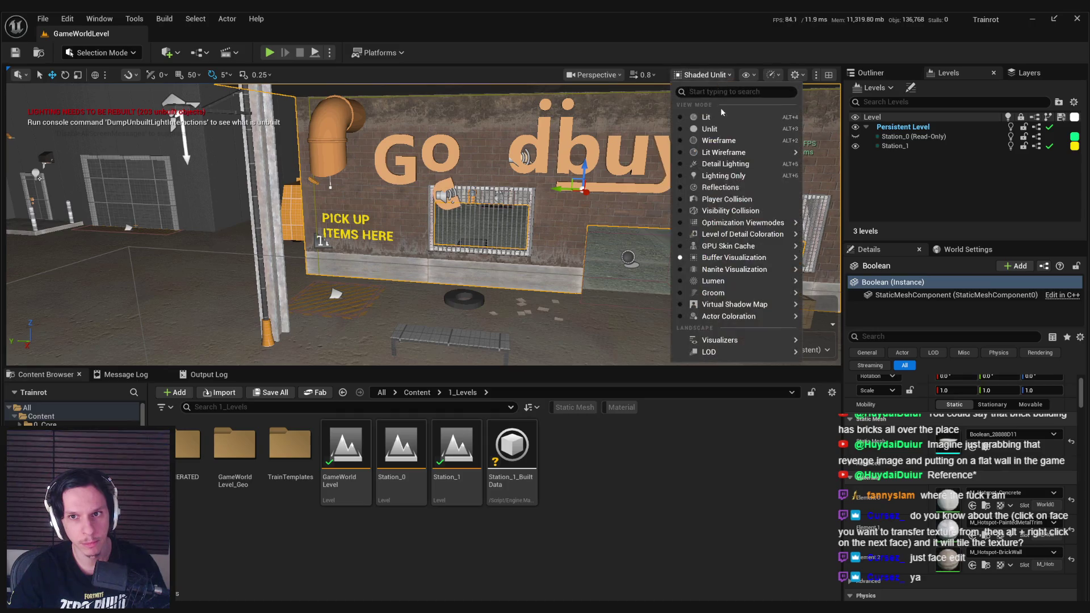
Switch the viewport to Lit, move closer to the Go dbuy sign, and right-click Station_1
click(690, 88)
drag(466, 227, 466, 213)
mouse_move(455, 261)
mouse_down()
mouse_move(444, 251)
mouse_move(444, 261)
mouse_move(444, 241)
mouse_up()
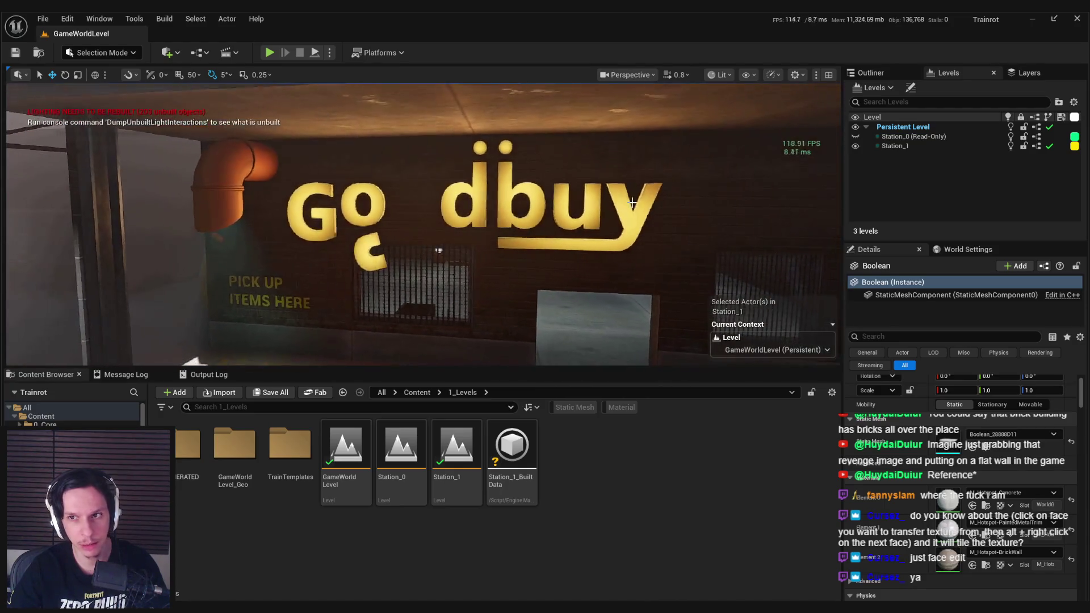
click(895, 146)
right_click(904, 147)
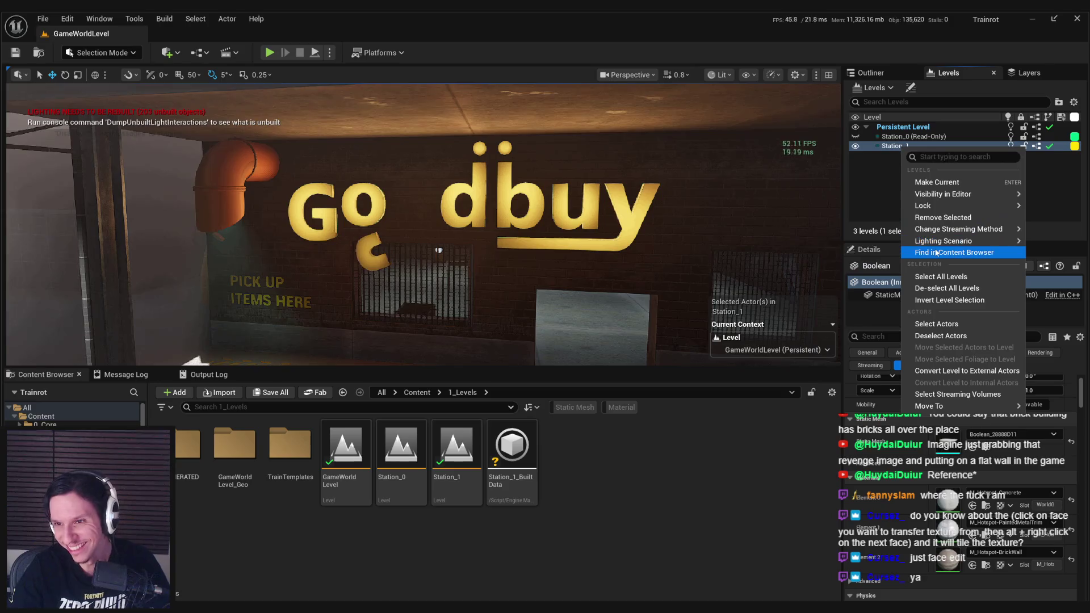
Open Station_1 from the Content Browser and start Build Lighting Only
double_click(457, 448)
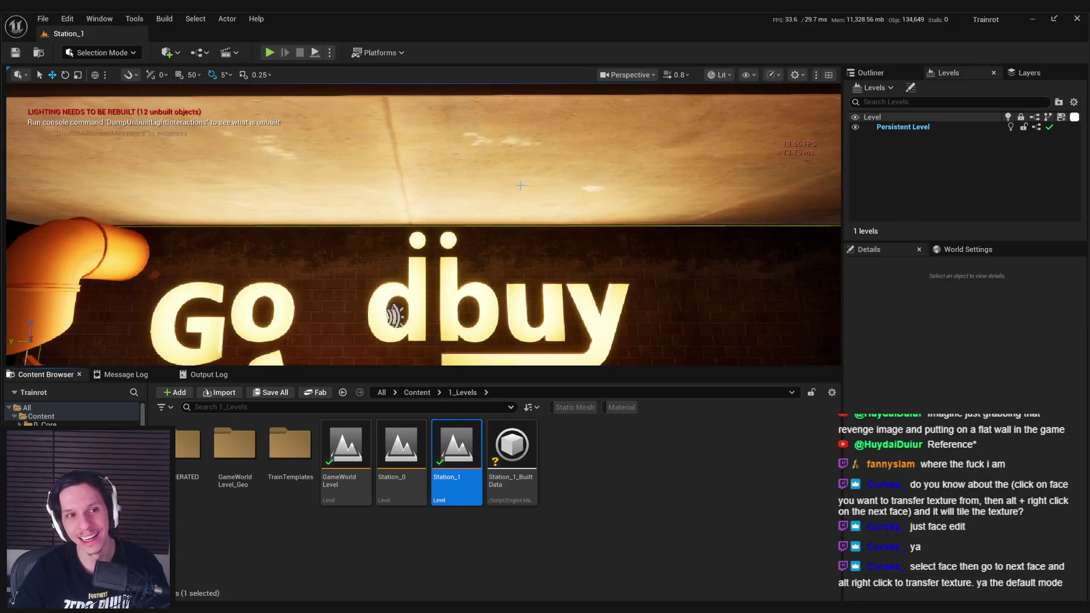
click(165, 19)
click(204, 86)
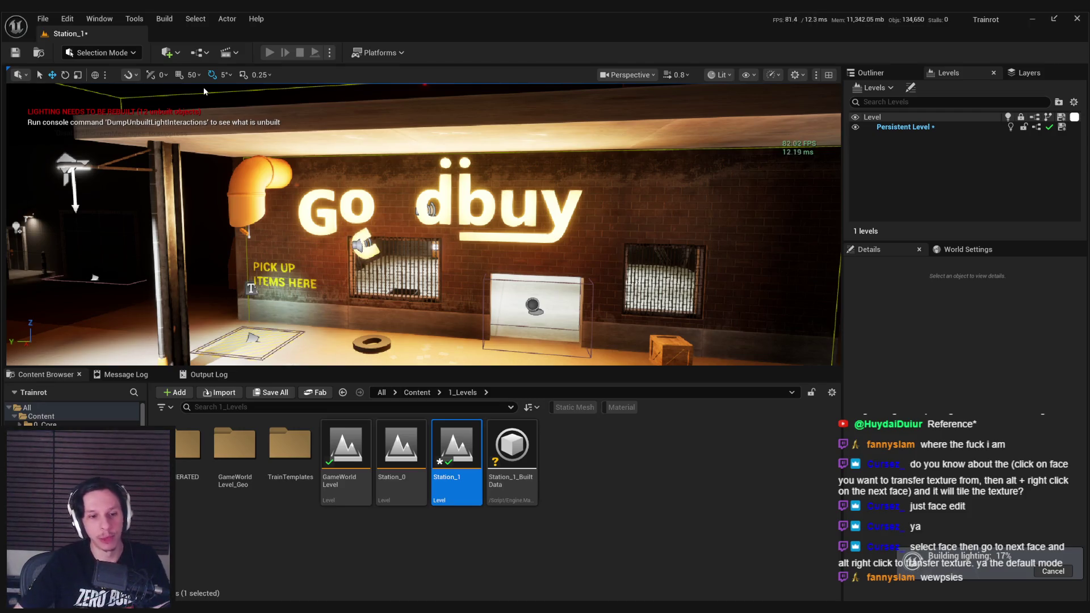
key(super)
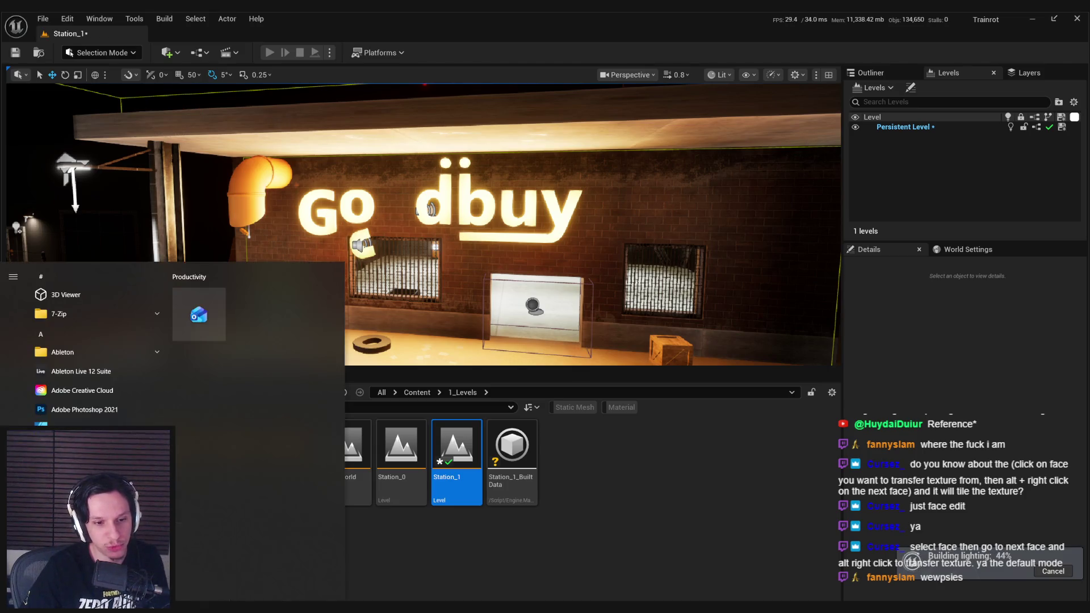
key(alt+Tab)
scroll(570, 295, up, 2)
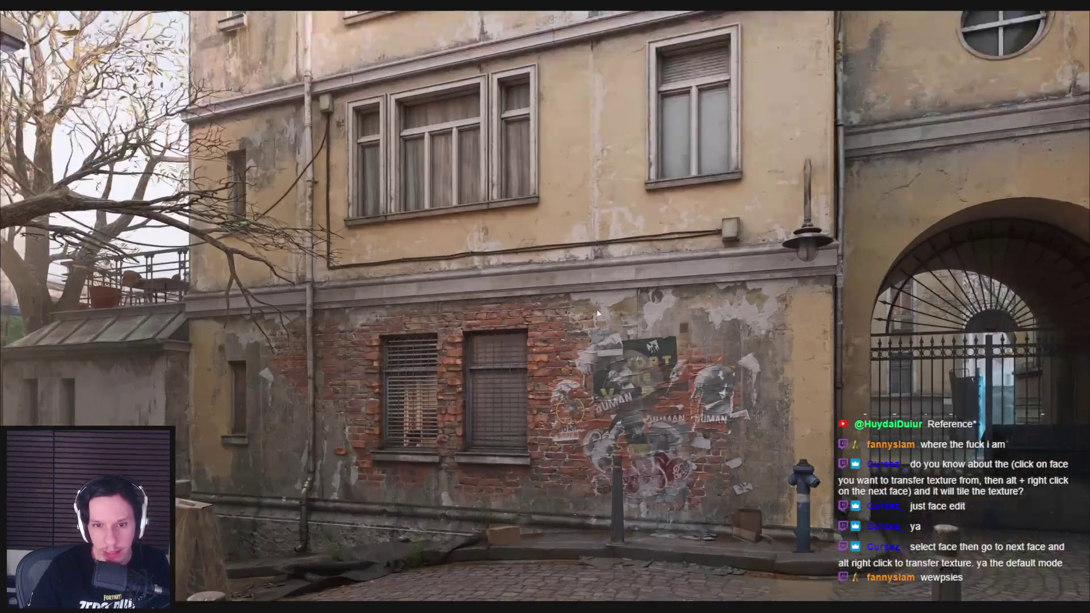
scroll(592, 323, down, 2)
scroll(592, 322, down, 1)
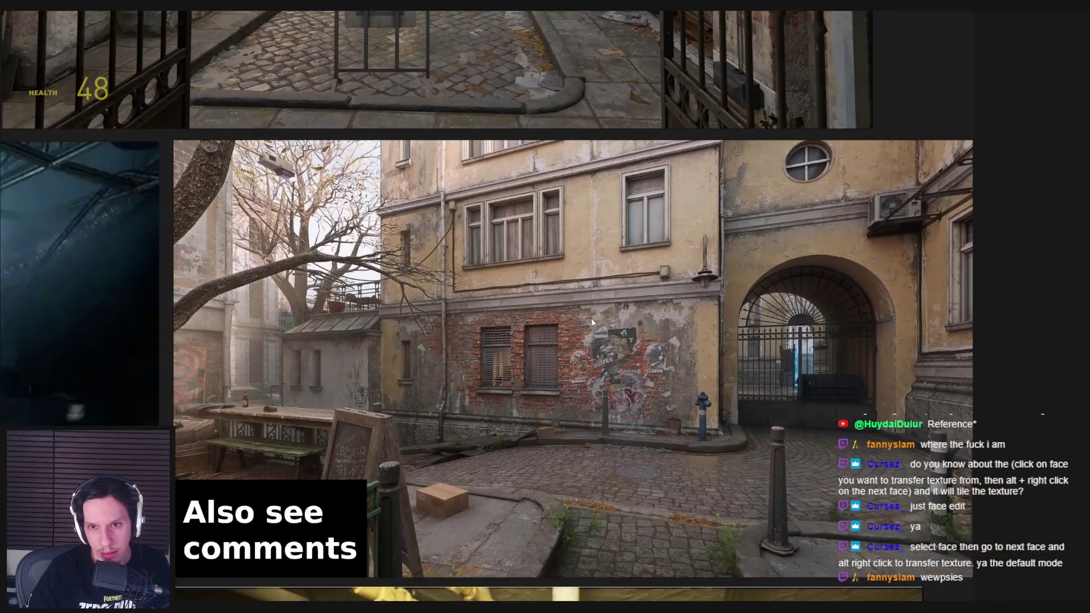
scroll(592, 322, up, 1)
drag(592, 323, 582, 367)
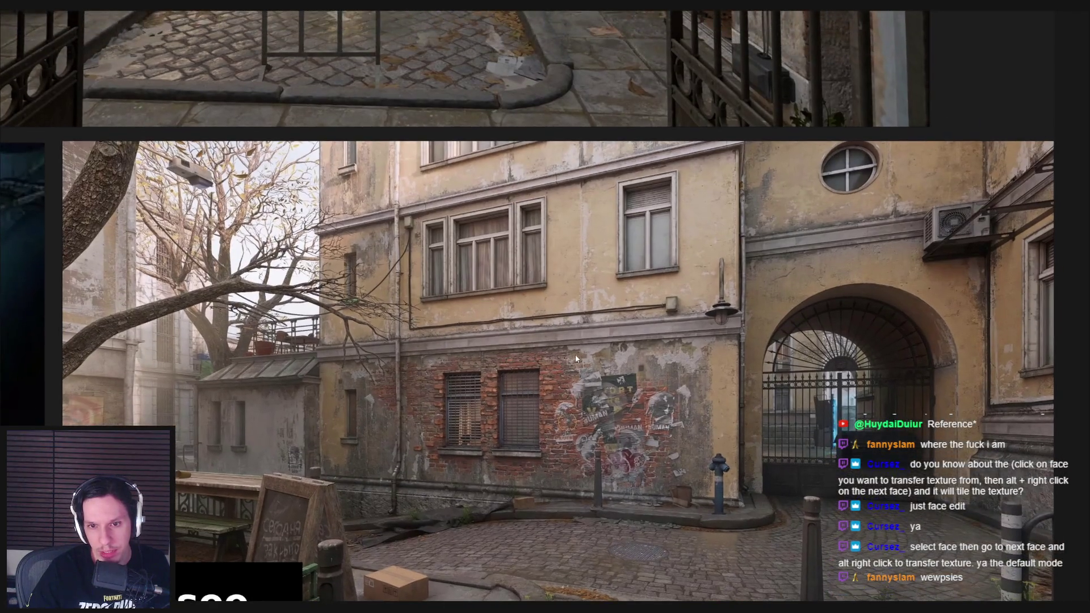
scroll(575, 359, down, 1)
scroll(577, 359, down, 1)
scroll(469, 388, up, 1)
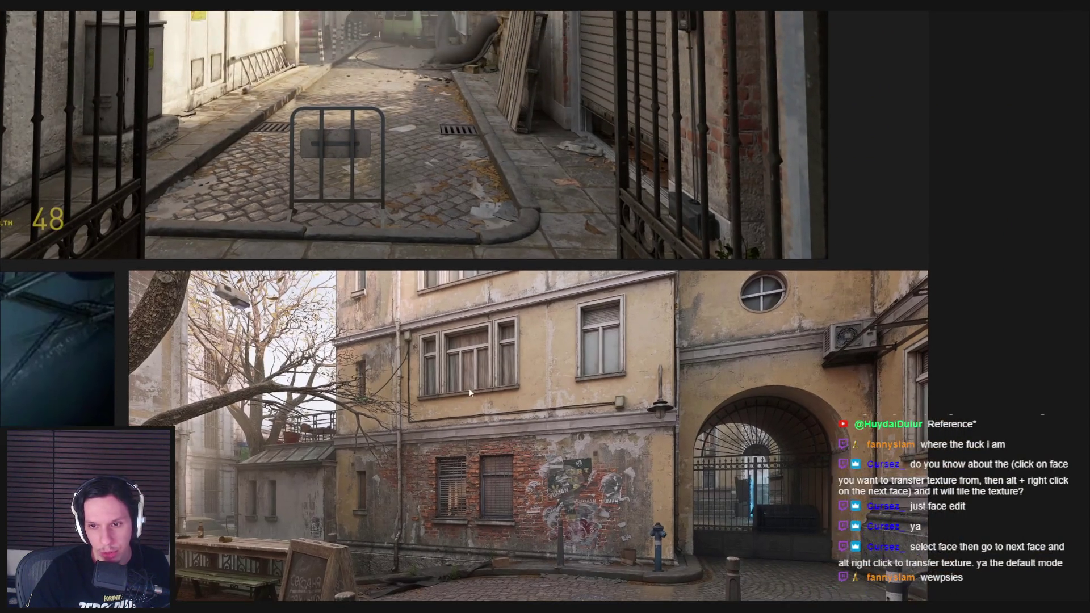
scroll(469, 387, down, 2)
scroll(468, 202, up, 1)
scroll(466, 203, up, 1)
scroll(464, 195, up, 1)
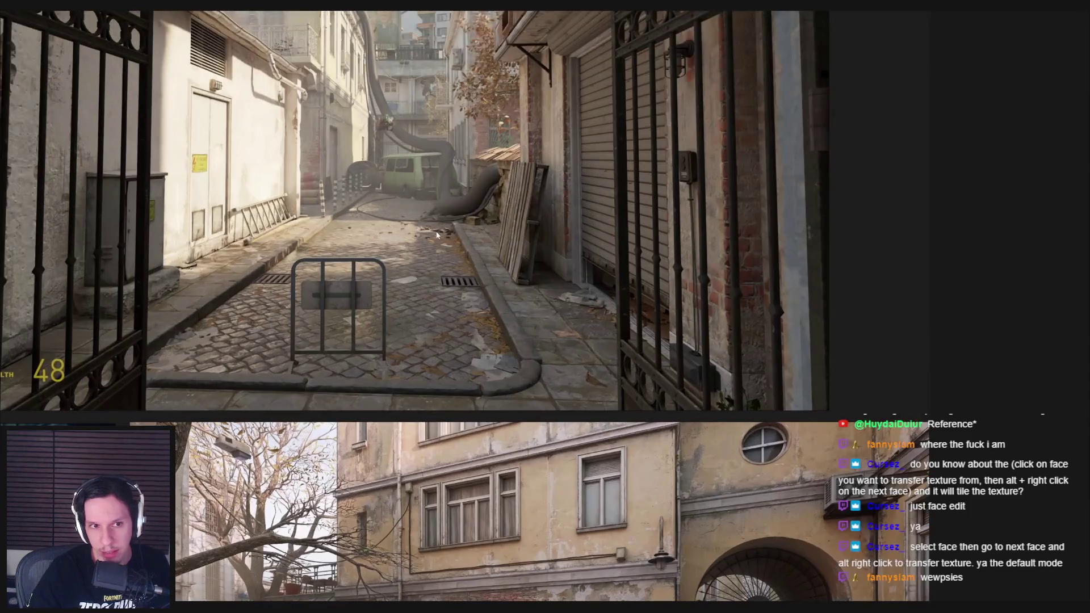
scroll(432, 236, down, 1)
drag(478, 369, 473, 295)
scroll(472, 294, up, 3)
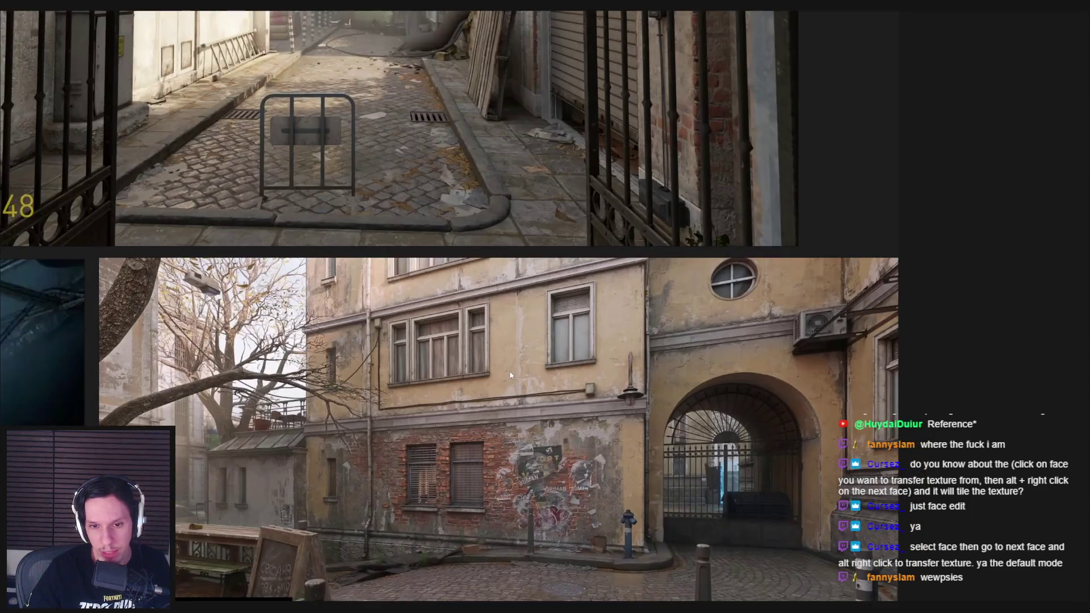
key(alt+Tab)
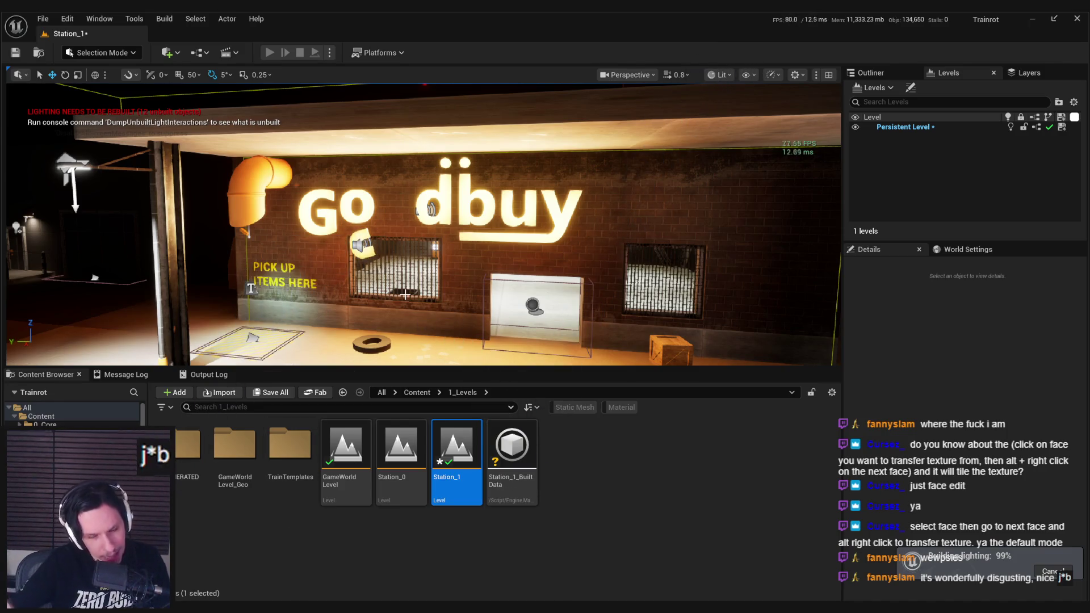
Switch to the PureRef board of concrete corridor references while the lighting builds
key(super)
key(alt+Tab)
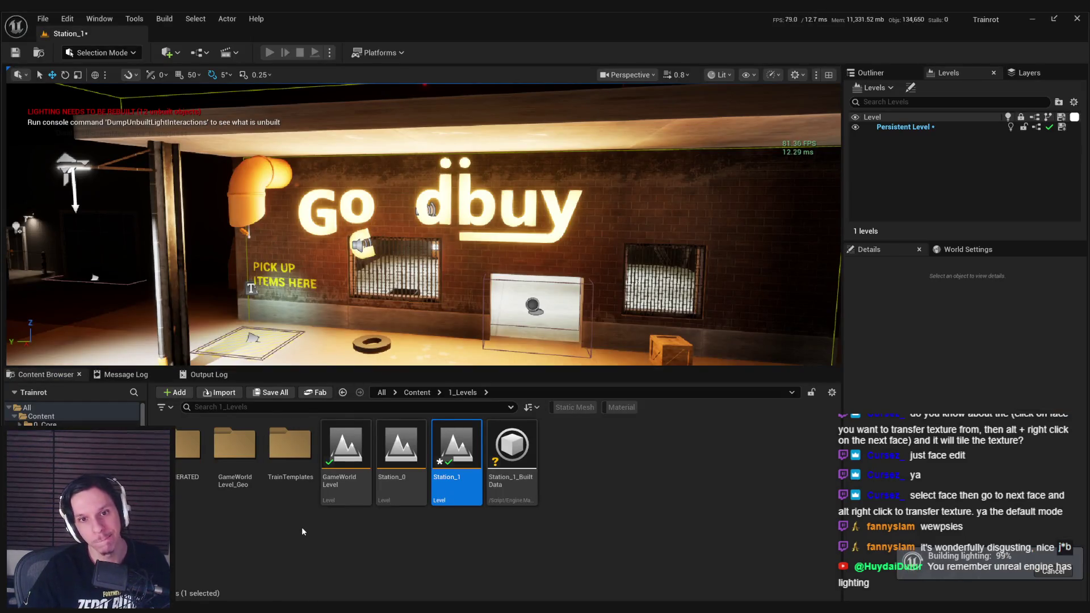
key(super)
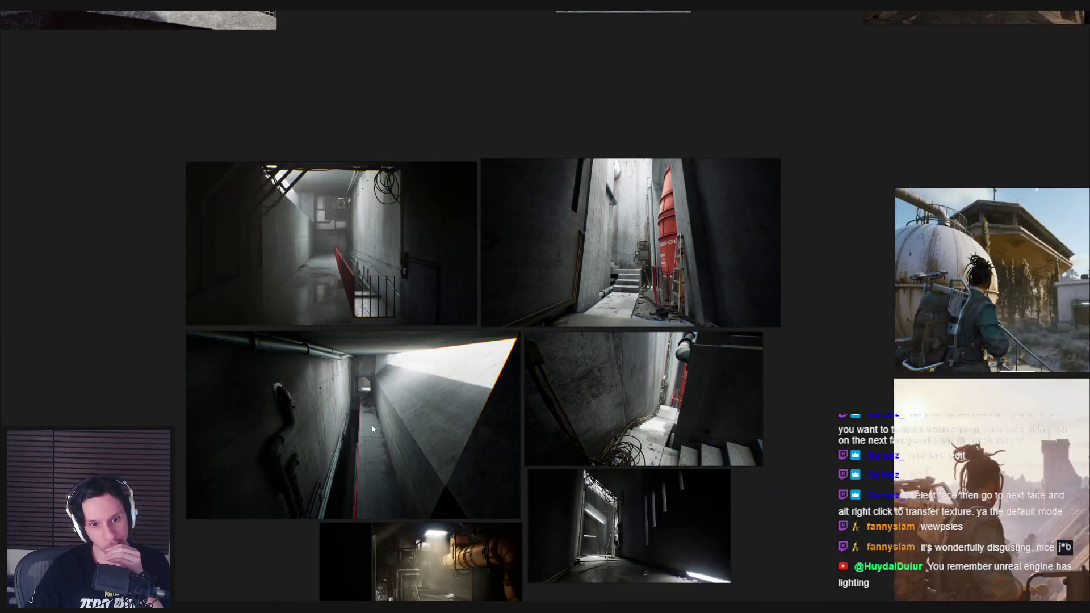
scroll(372, 429, up, 4)
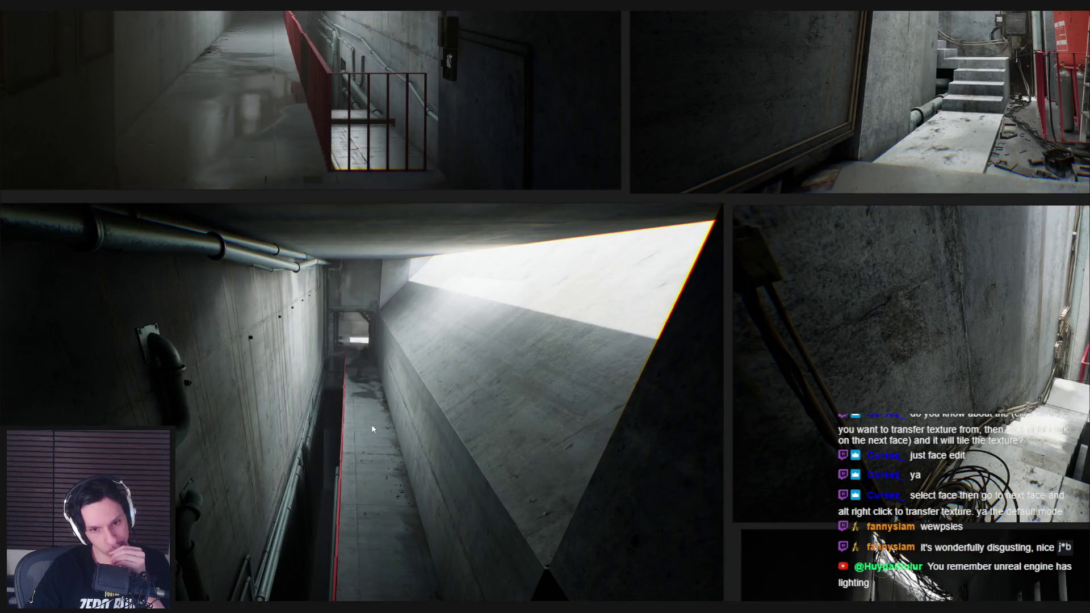
scroll(372, 424, up, 1)
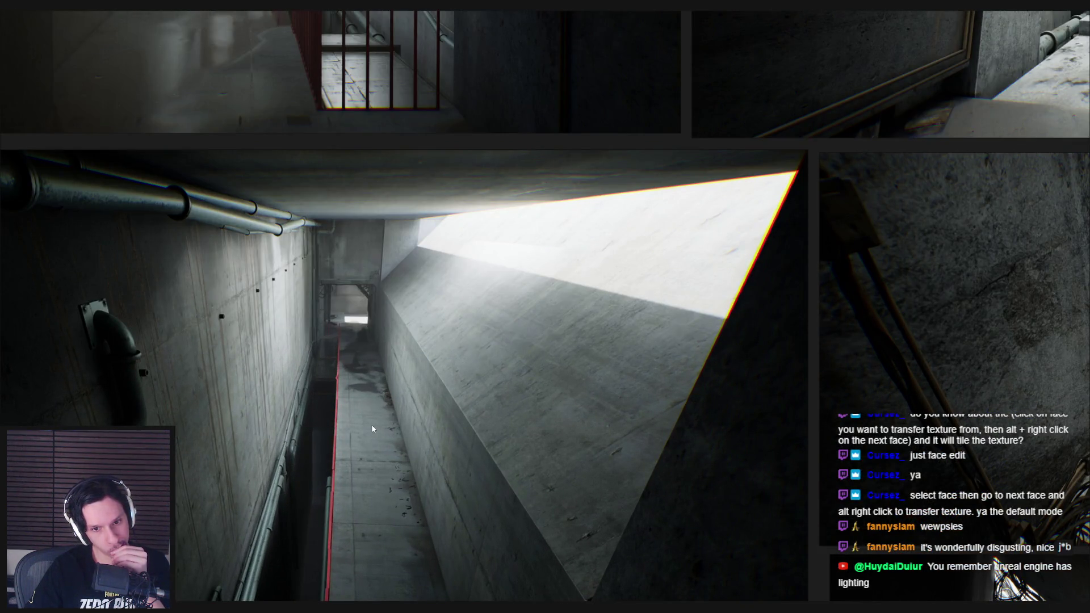
scroll(371, 424, up, 2)
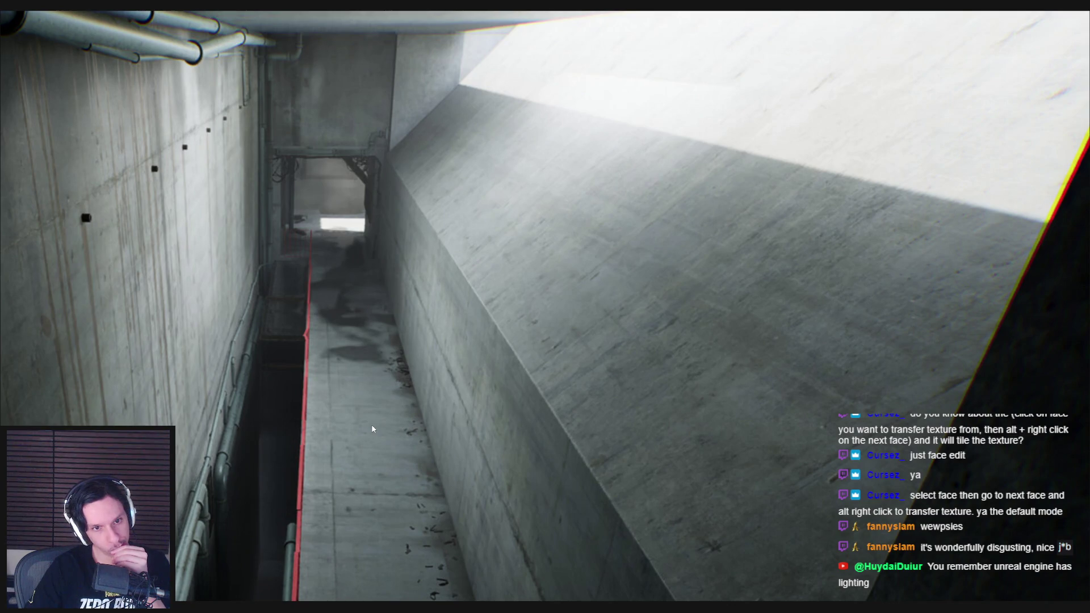
scroll(371, 424, down, 4)
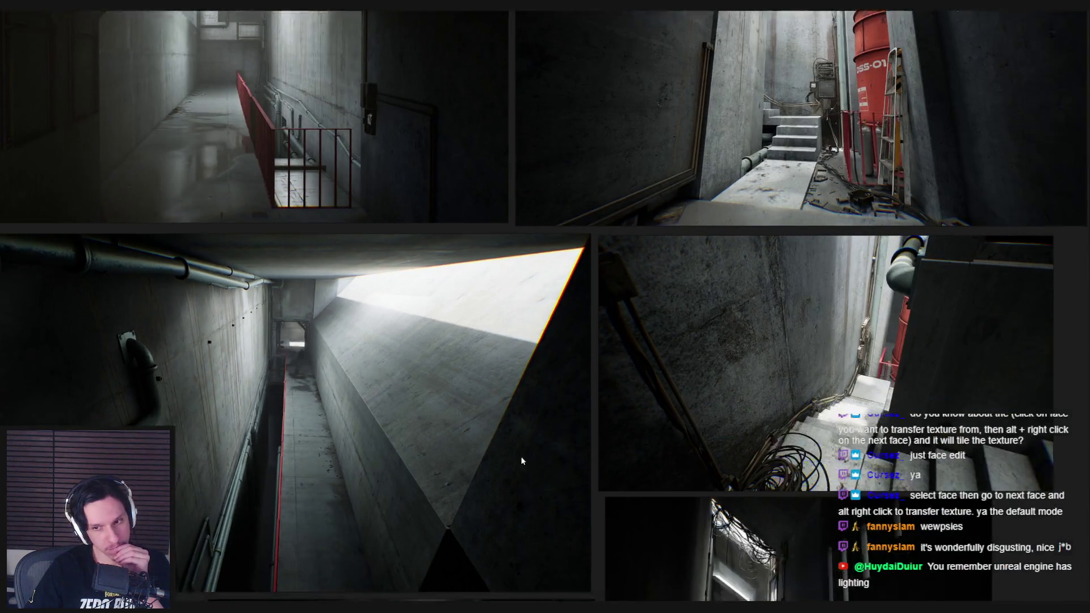
drag(521, 461, 254, 432)
mouse_move(493, 370)
mouse_down()
mouse_move(551, 462)
mouse_move(376, 424)
mouse_up()
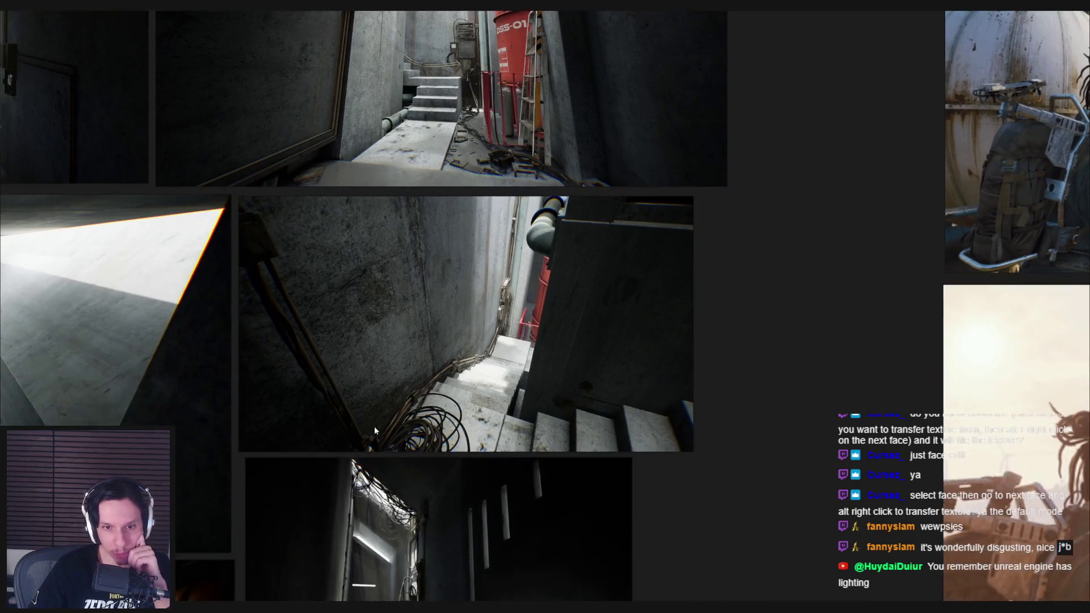
scroll(495, 353, down, 2)
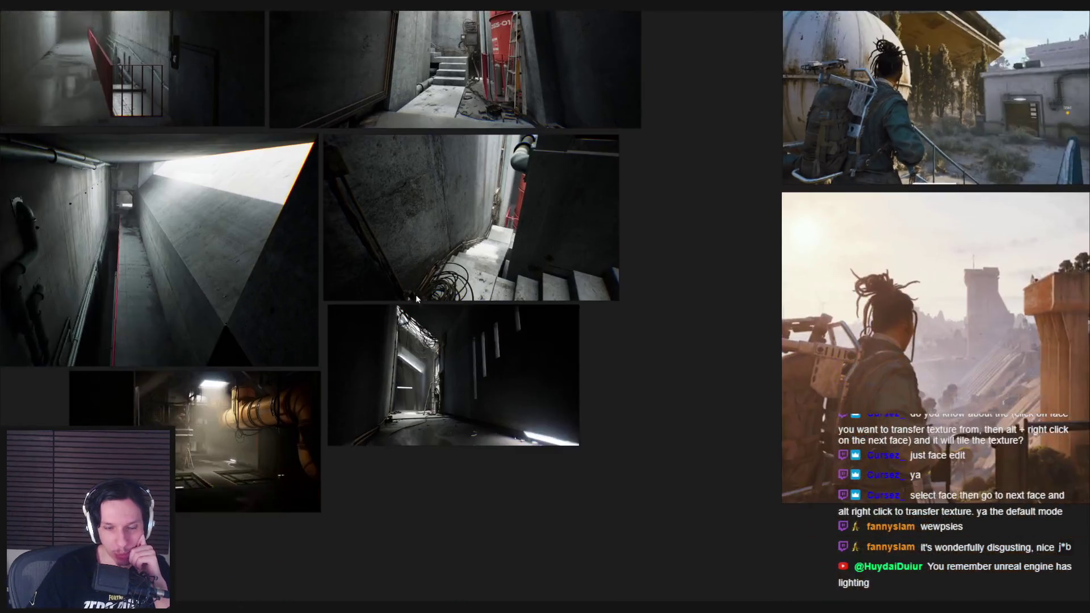
scroll(414, 352, up, 3)
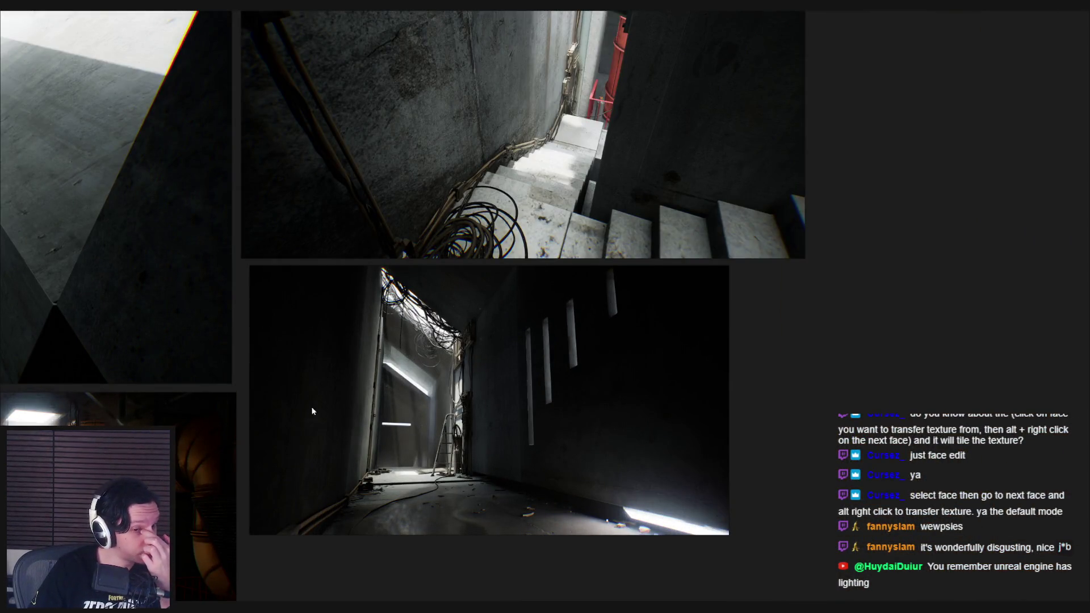
drag(323, 406, 466, 375)
scroll(385, 362, up, 2)
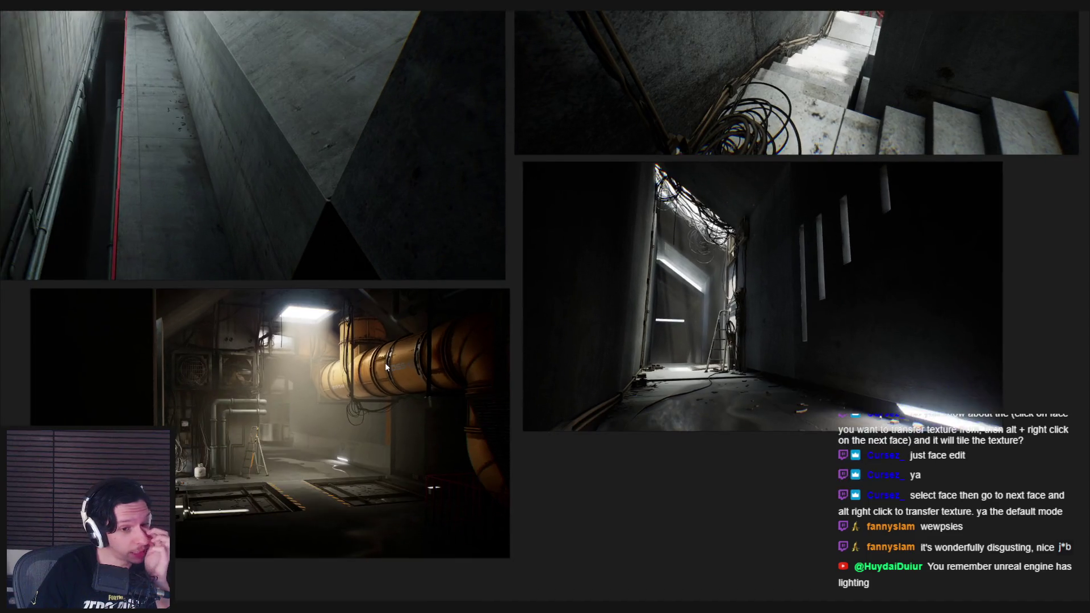
scroll(226, 421, up, 3)
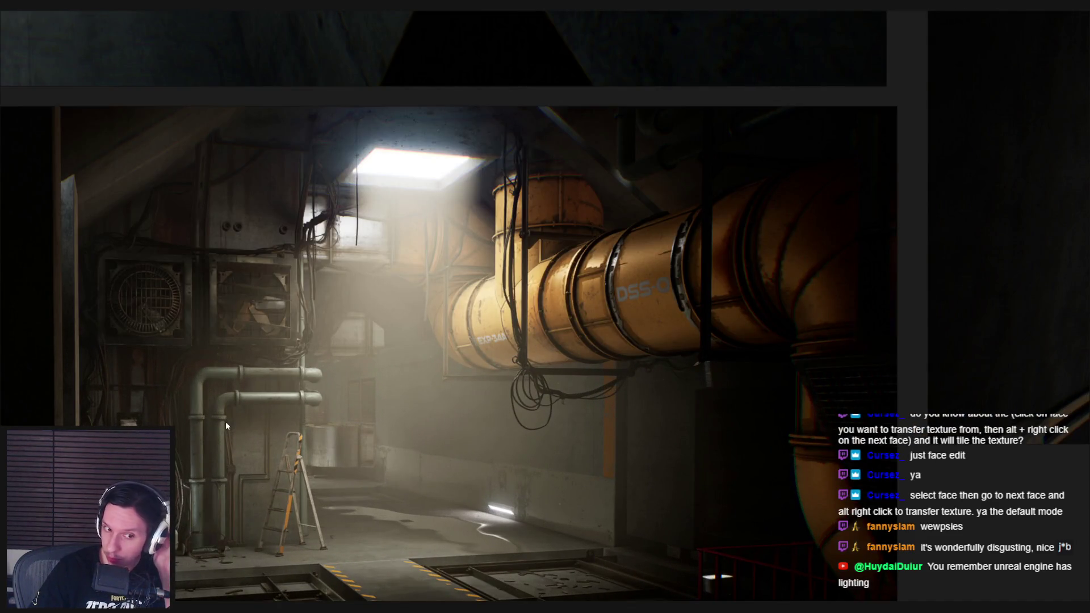
scroll(228, 421, down, 1)
scroll(431, 395, down, 3)
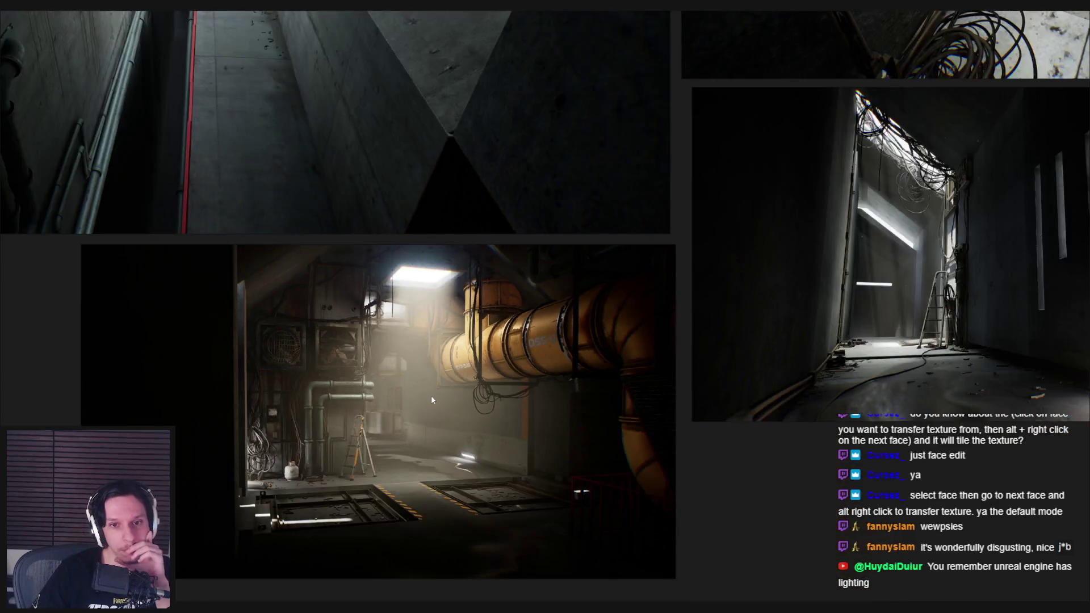
scroll(431, 395, up, 1)
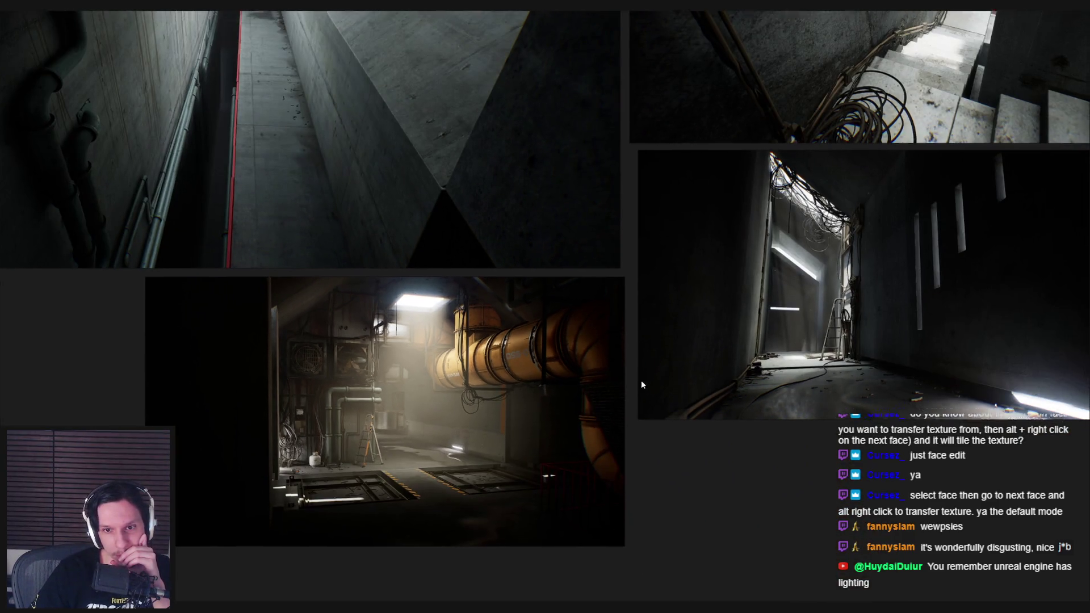
scroll(463, 377, up, 3)
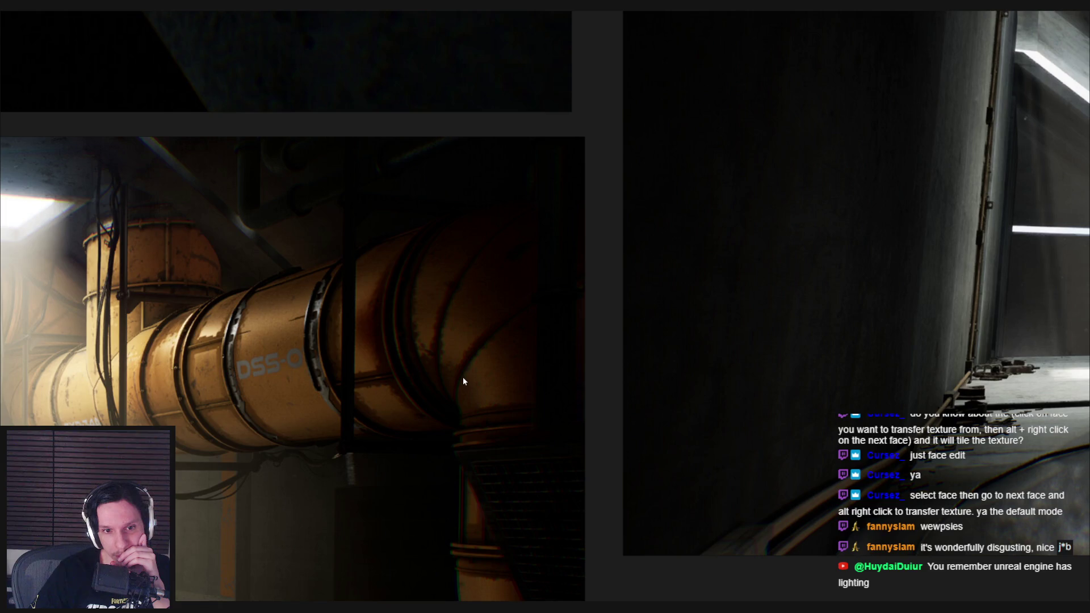
scroll(463, 377, down, 3)
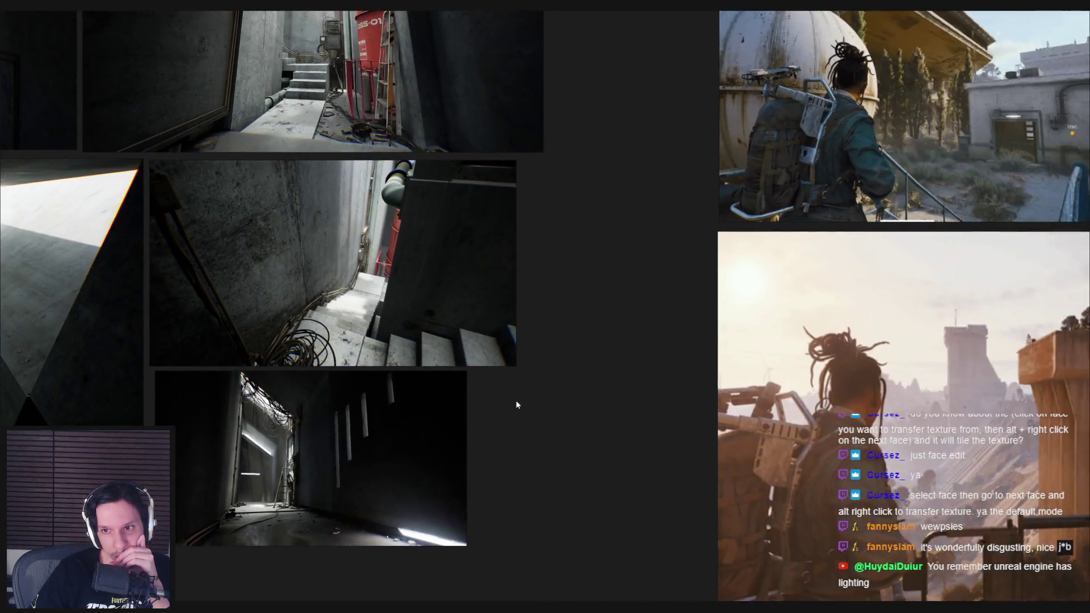
scroll(353, 345, down, 2)
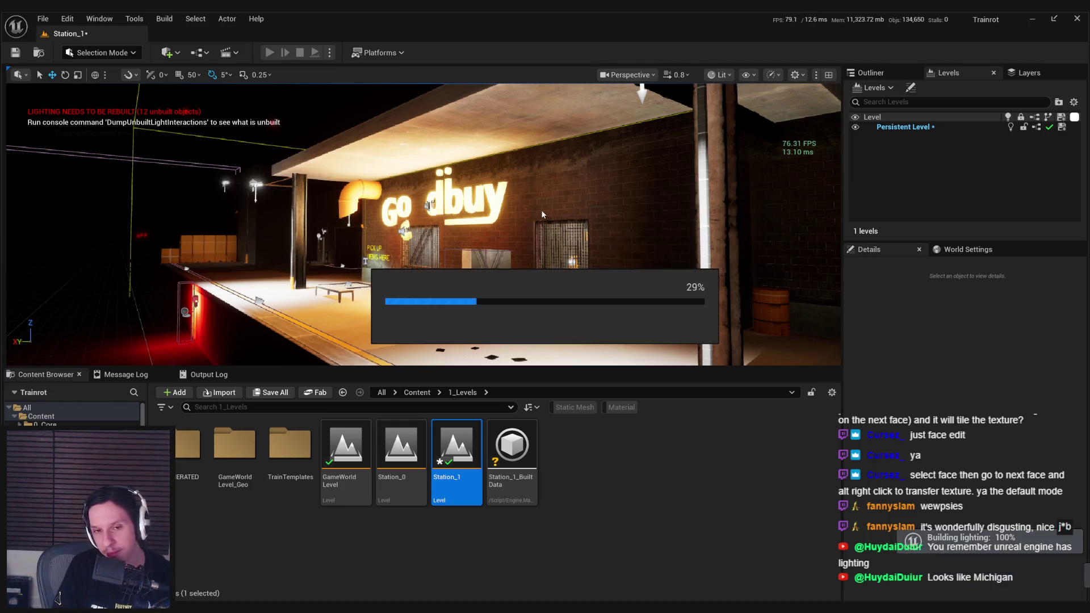
Fly toward the lit platform and save the Station_1 level
mouse_move(541, 211)
mouse_down()
mouse_move(542, 249)
mouse_move(511, 250)
mouse_move(485, 230)
mouse_up()
key(ctrl+s)
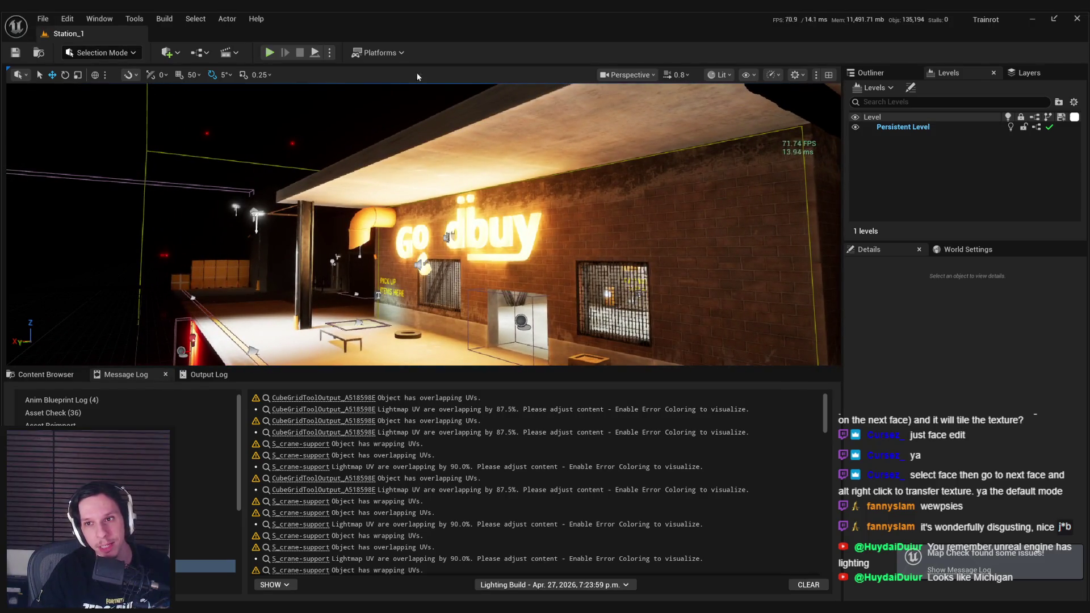
click(43, 18)
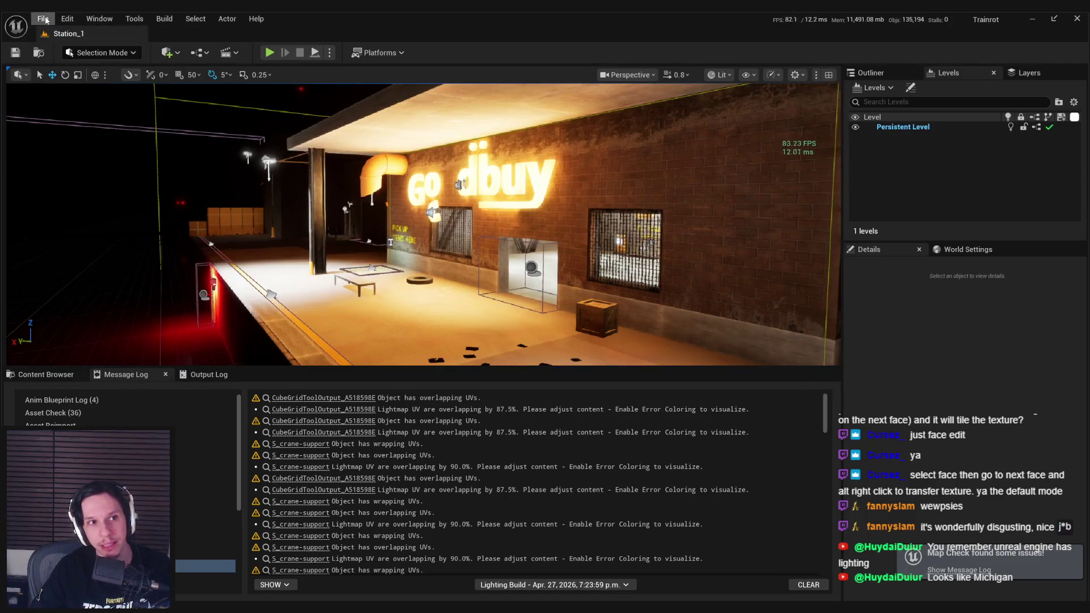
Open GameWorldLevel from Recent Levels, go immersive with F11, and start Play in Editor
click(42, 18)
click(263, 134)
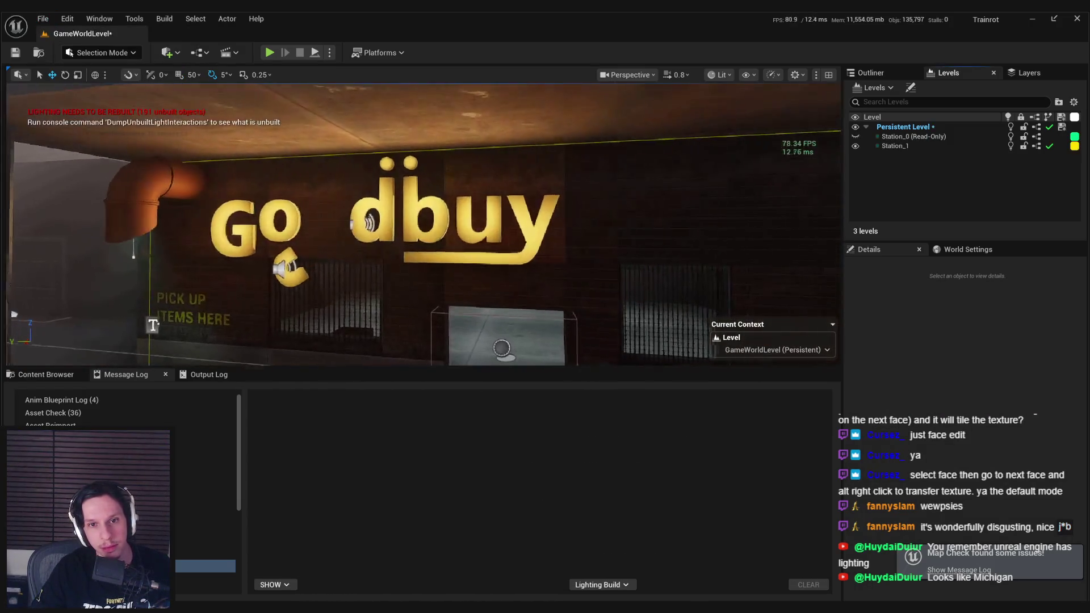
key(F11)
key(alt+p)
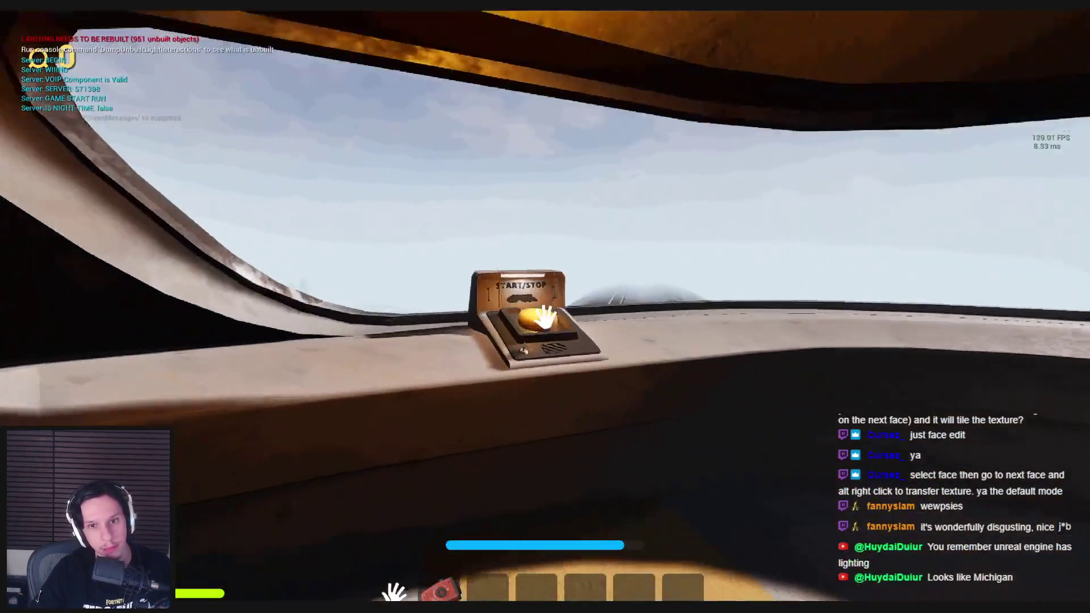
click(545, 317)
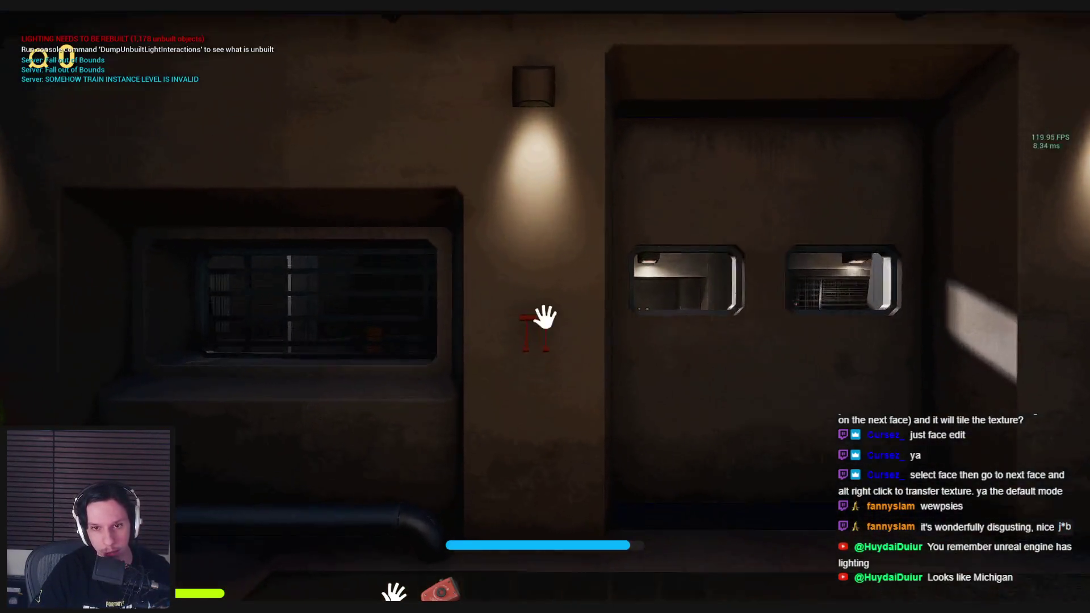
Open the garage door, then walk past the SELL FOR alcove onto the orange-railed walkway
click(545, 317)
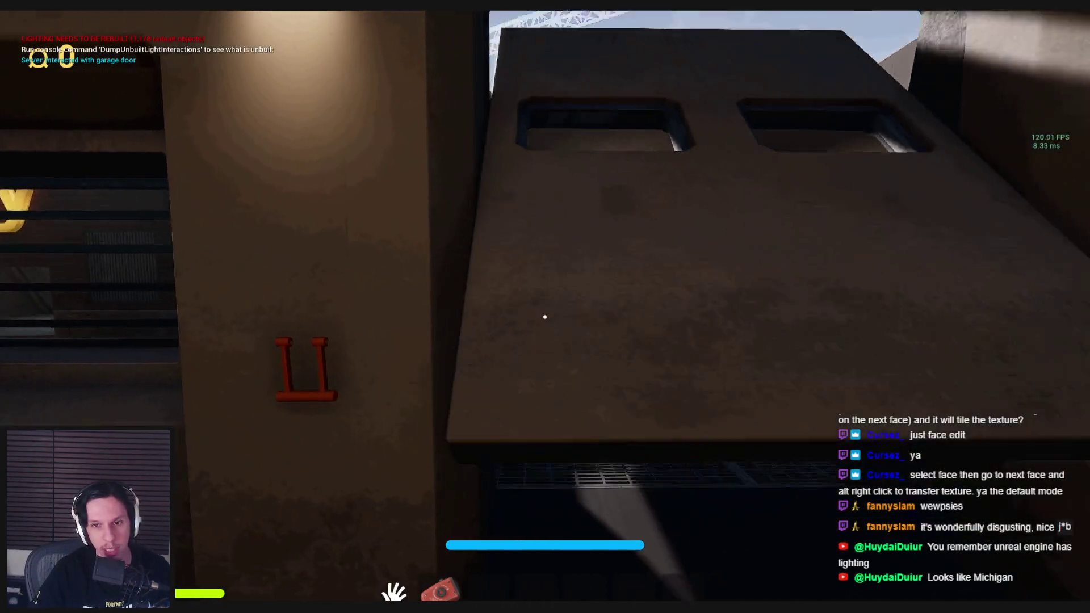
key(w)
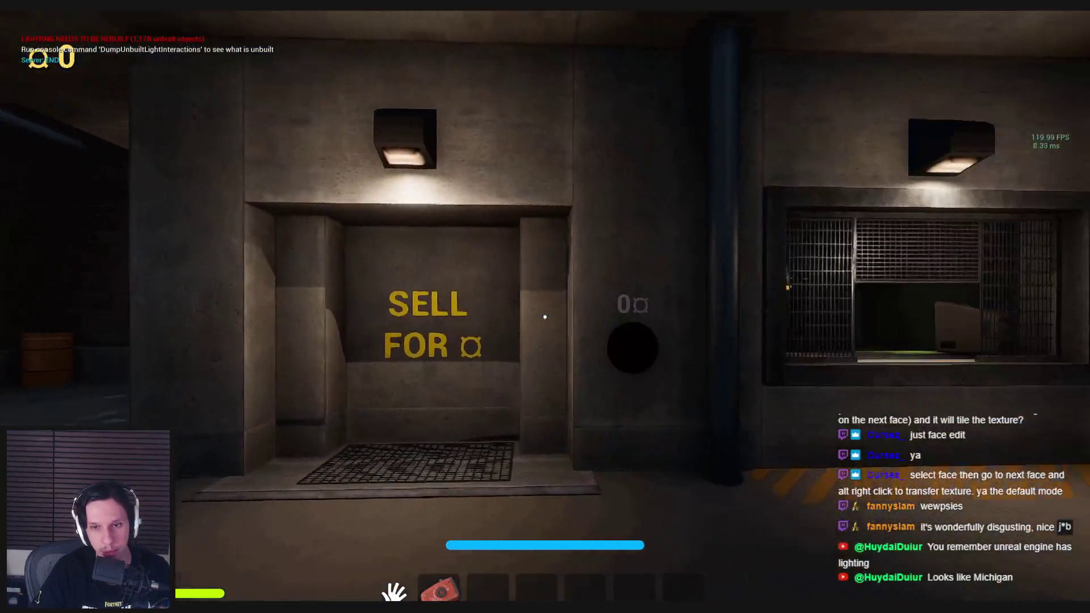
mouse_move(545, 317)
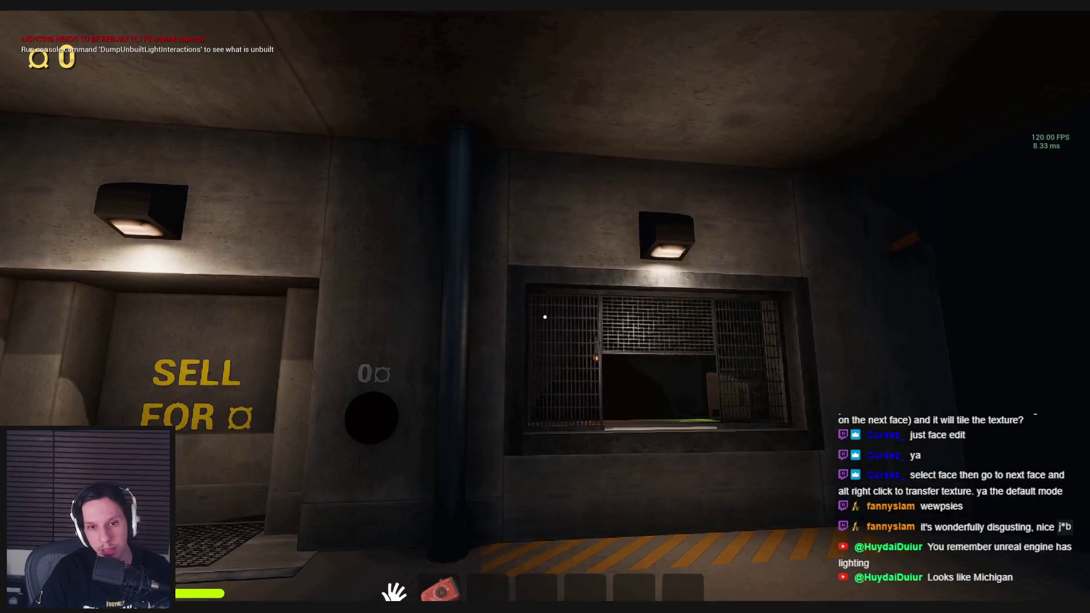
key(a)
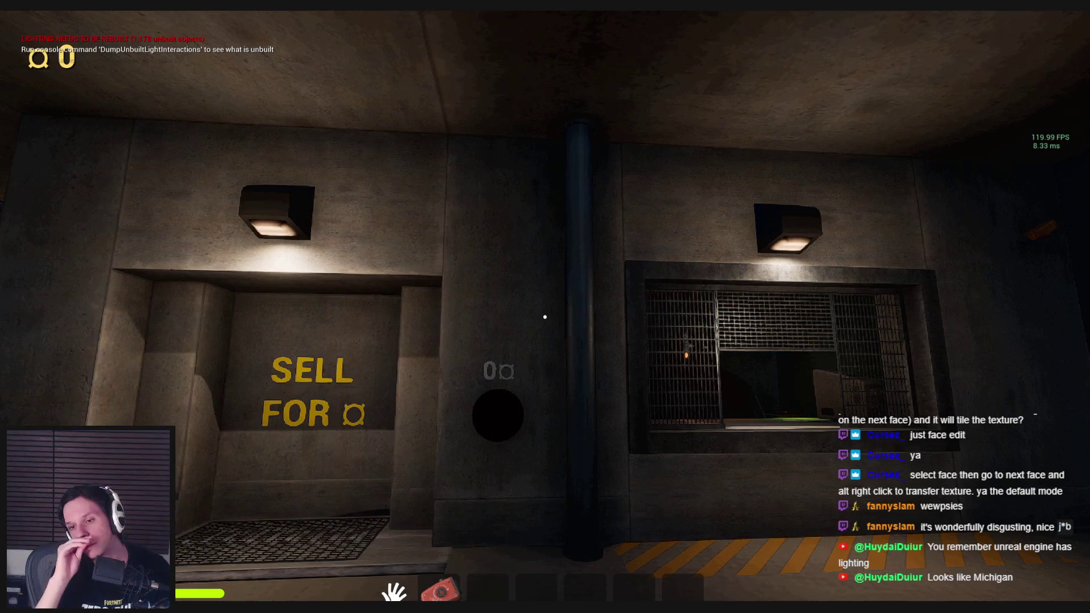
key(a)
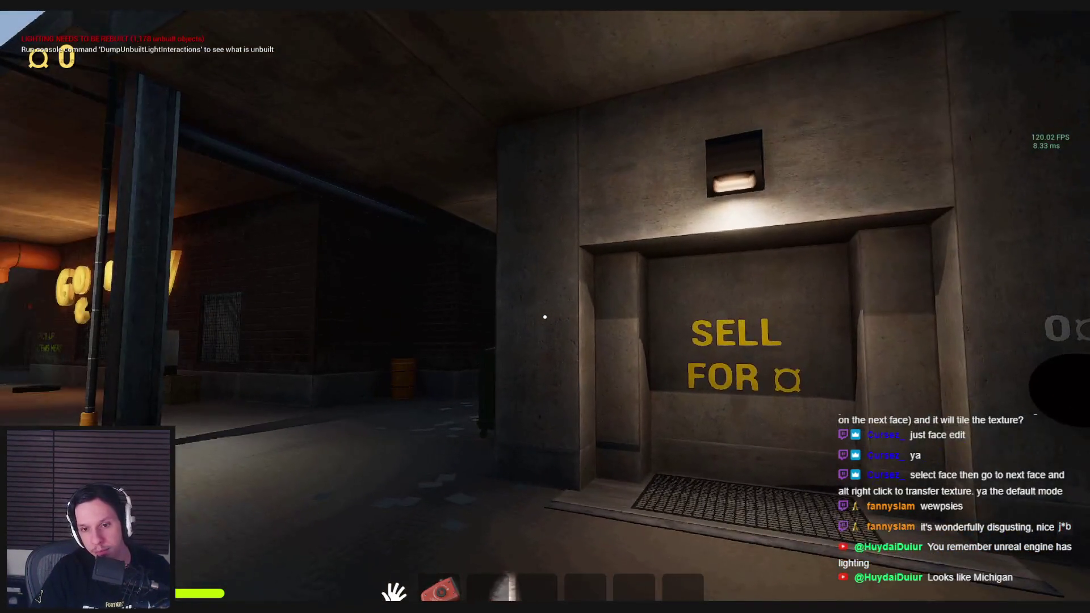
key(w)
key(s)
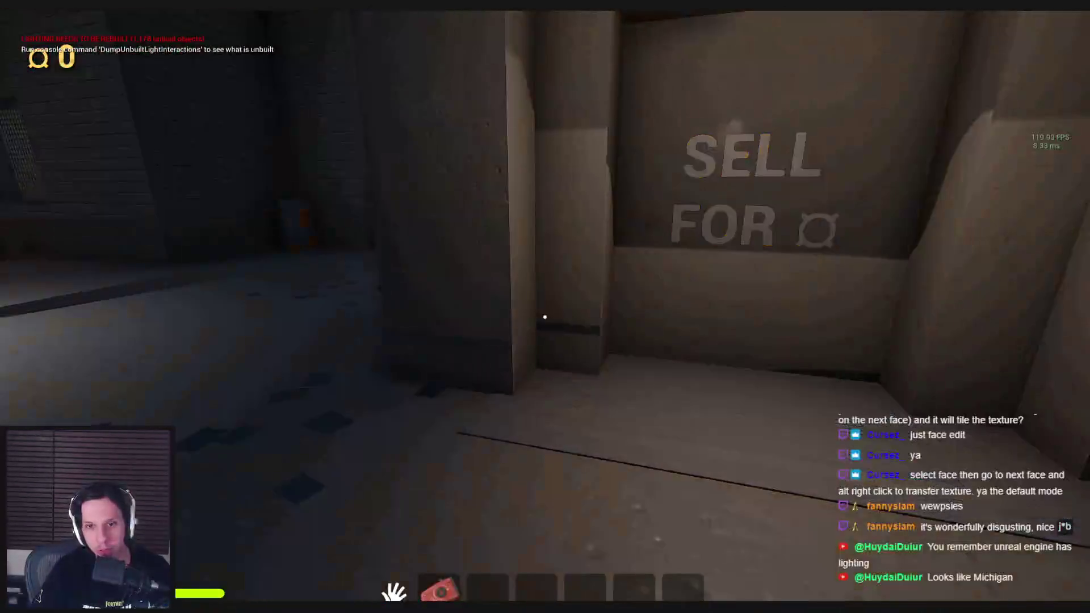
key(s)
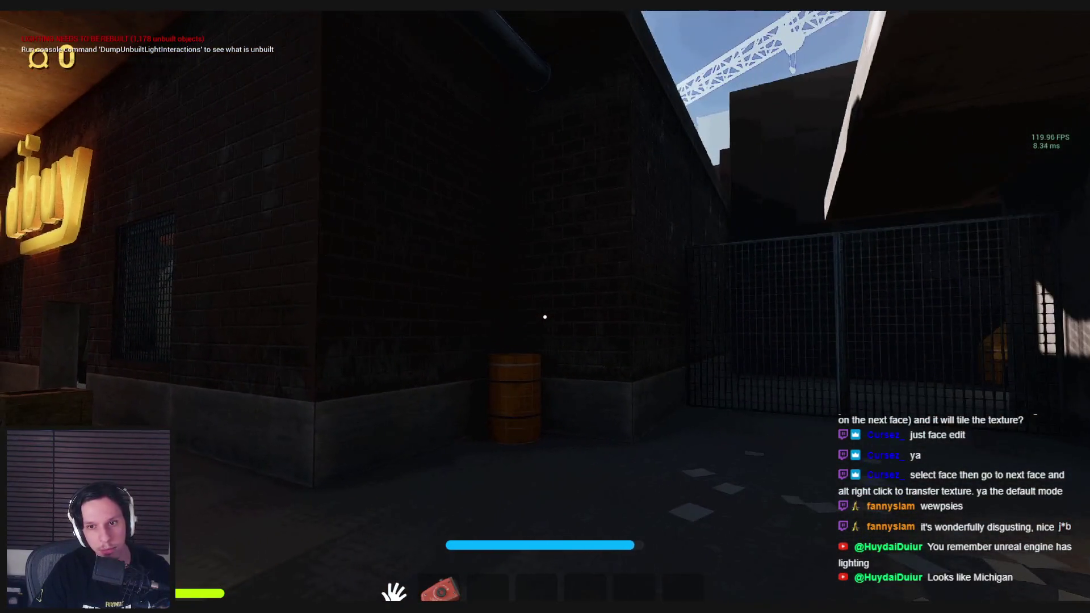
Walk past the barrel into the open area and around into the truck alley
key(w)
key(w)
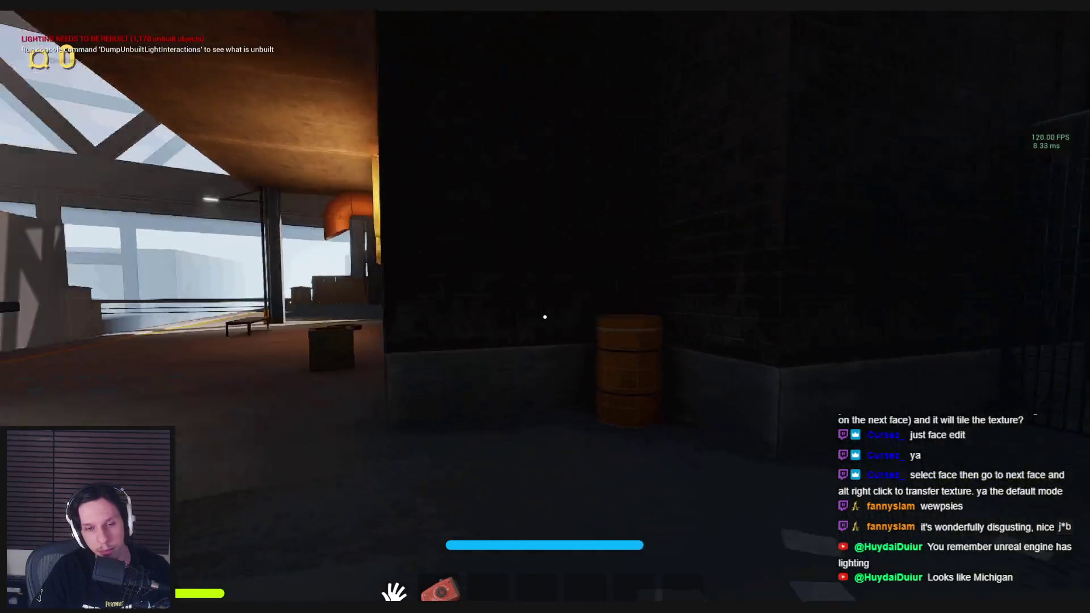
key(w)
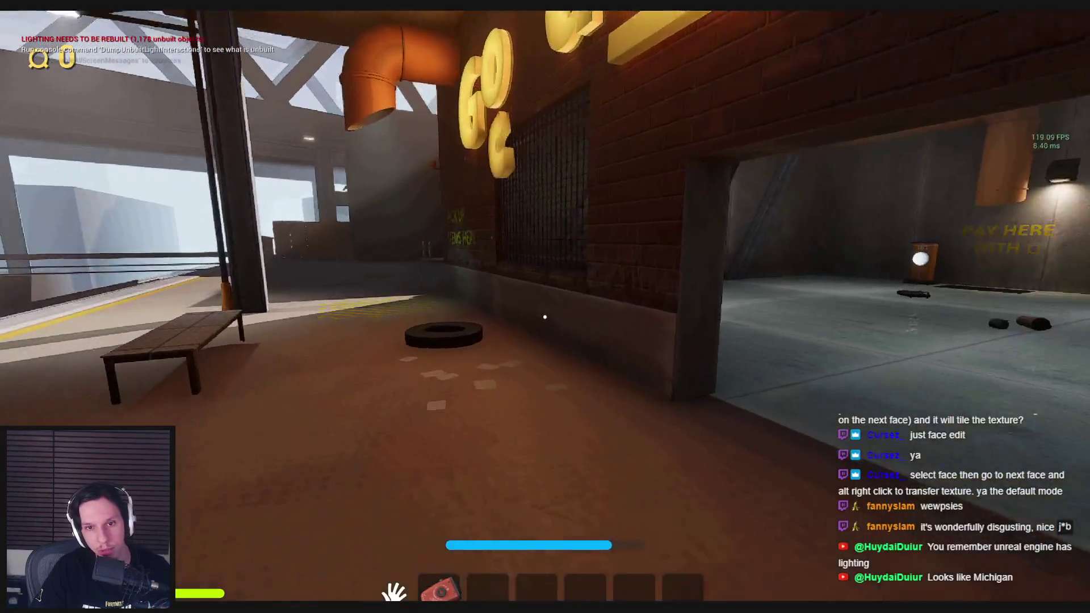
key(s)
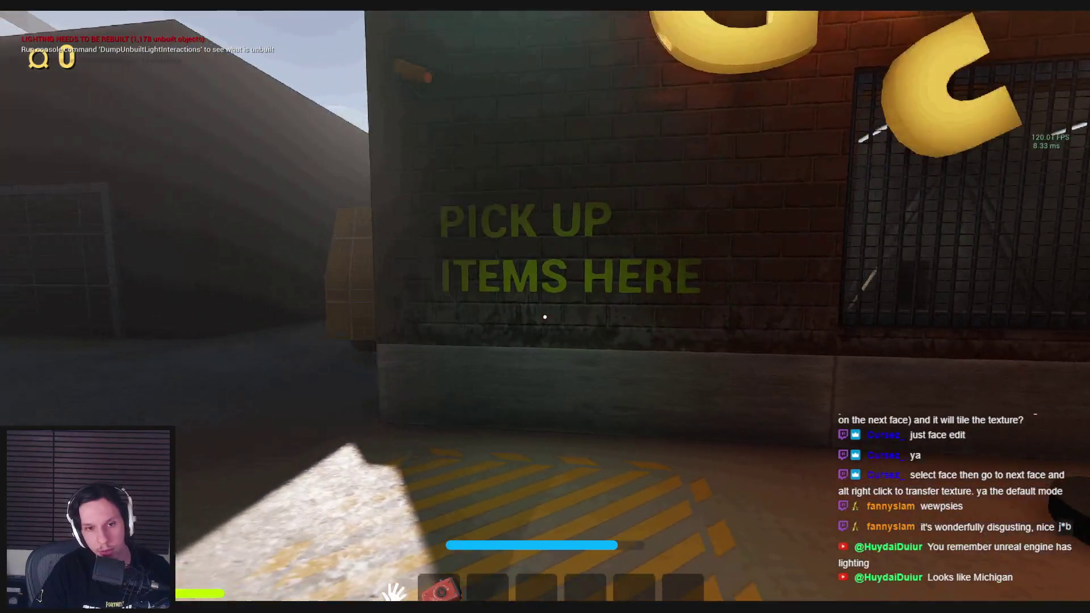
key(a)
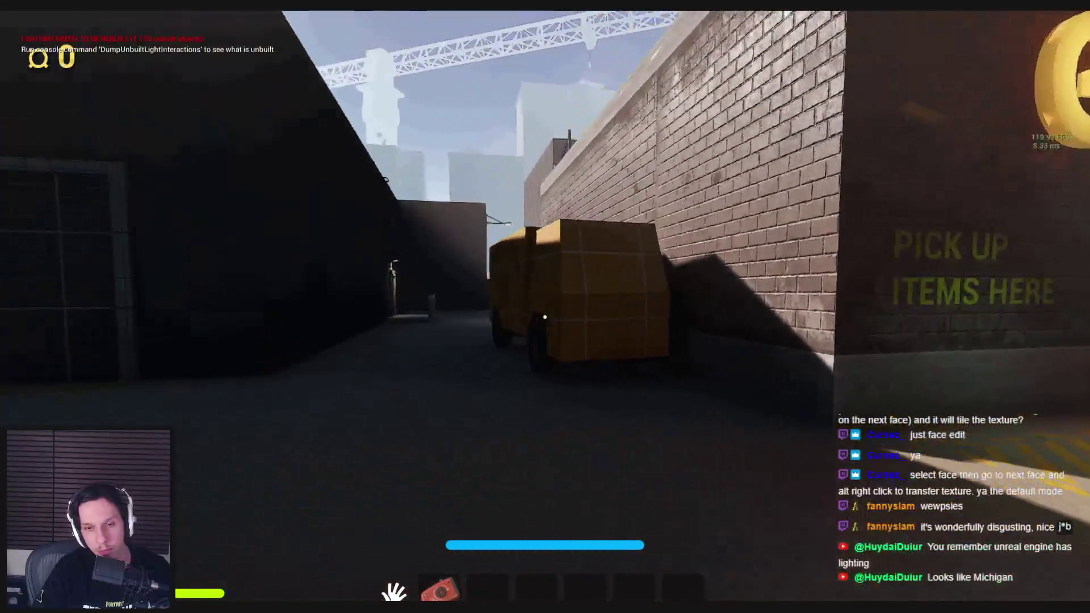
key(w)
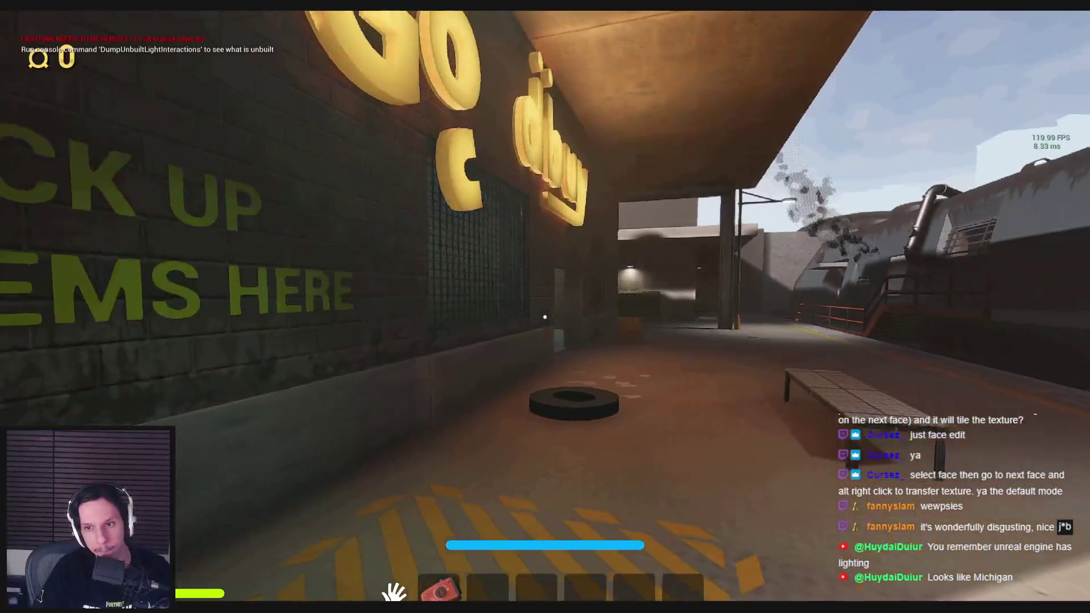
Approach the garage-door building, inspecting the doorway bollards and tiled door
key(w)
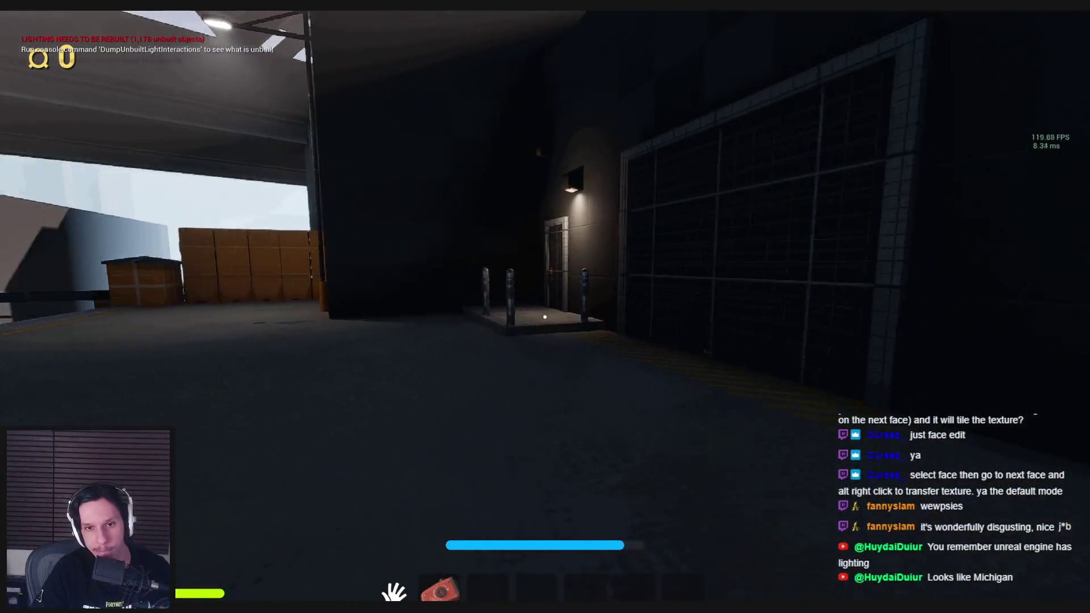
key(w)
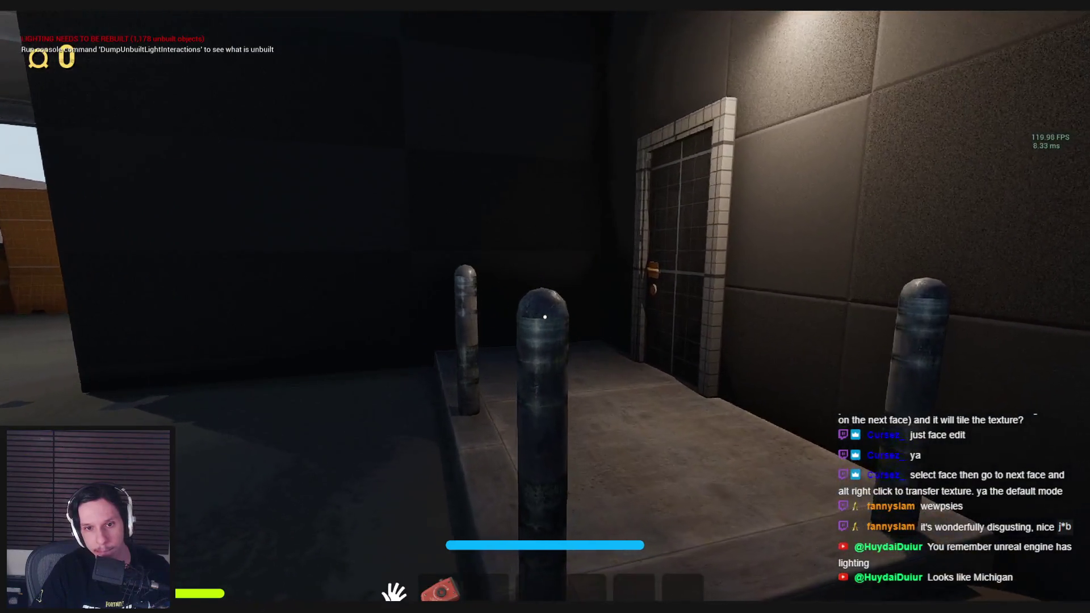
key(w)
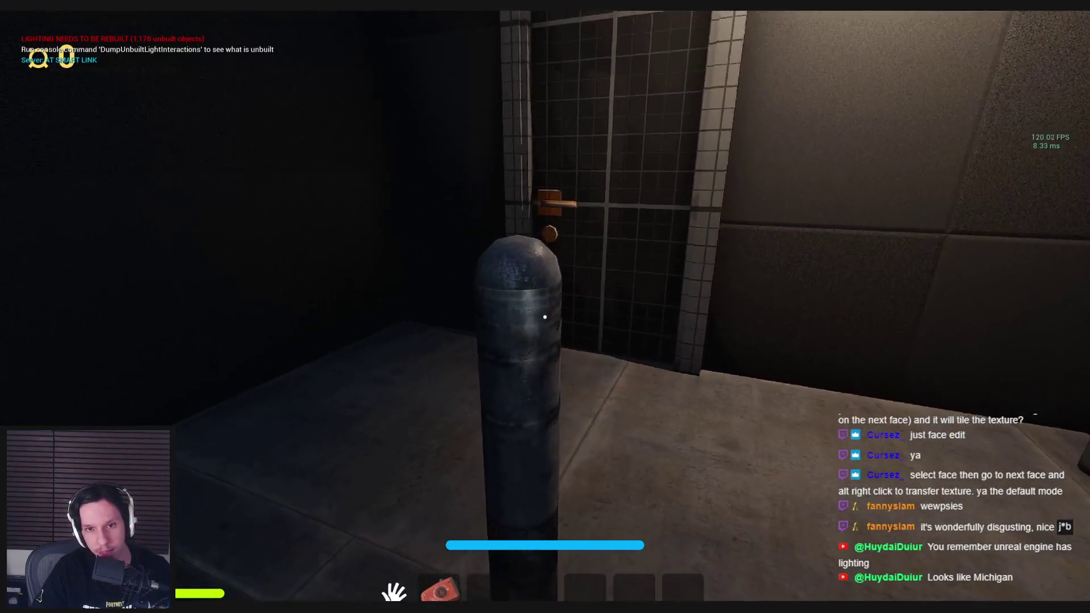
key(s)
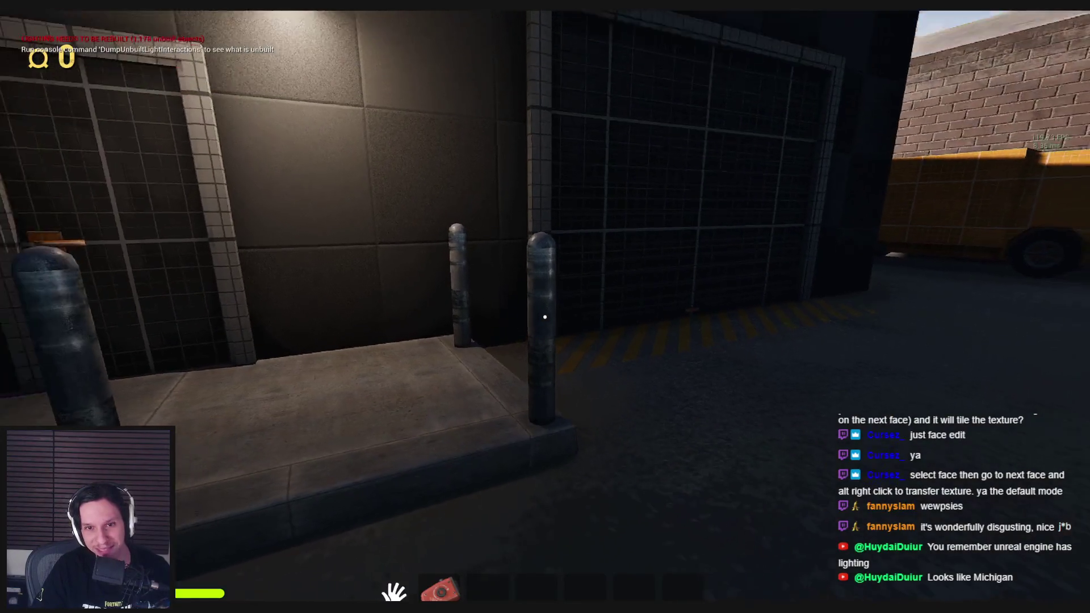
key(s)
key(shift+w)
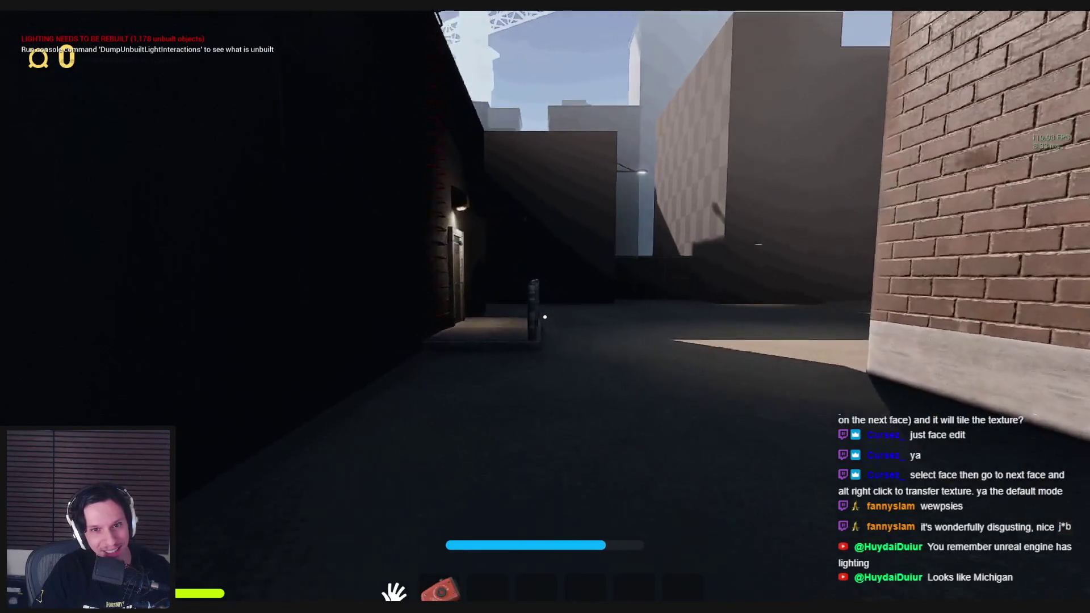
Inspect the sunlit brick building corner and its brick texture up close
key(w)
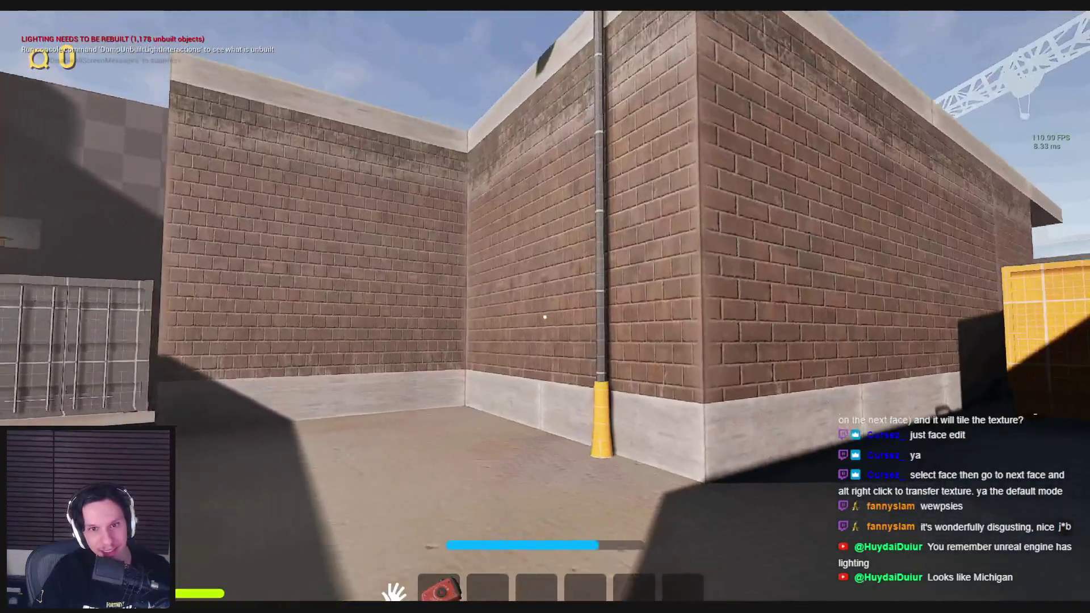
key(s)
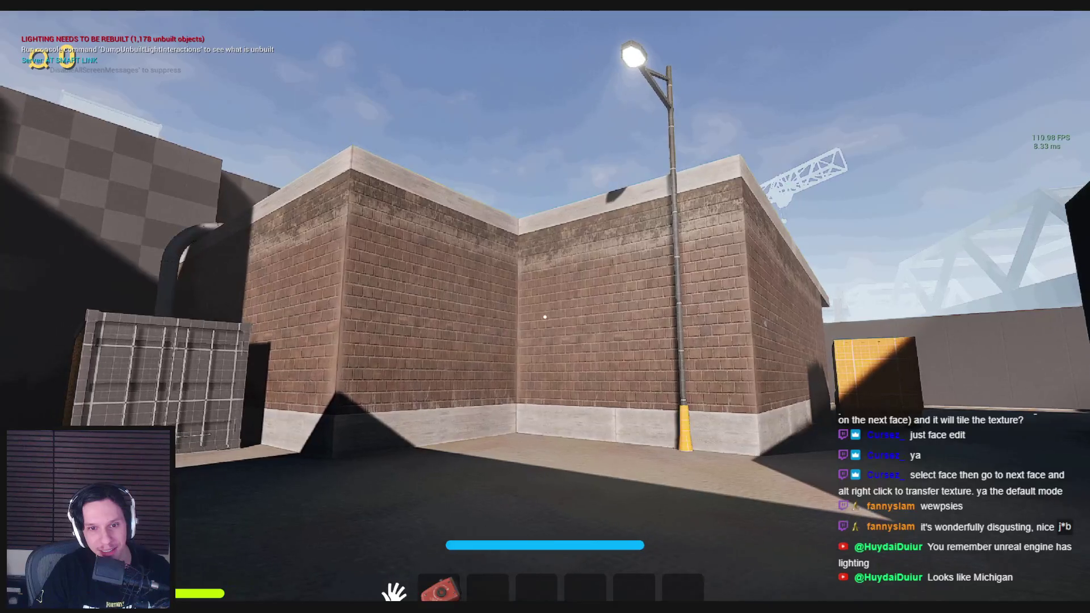
key(w)
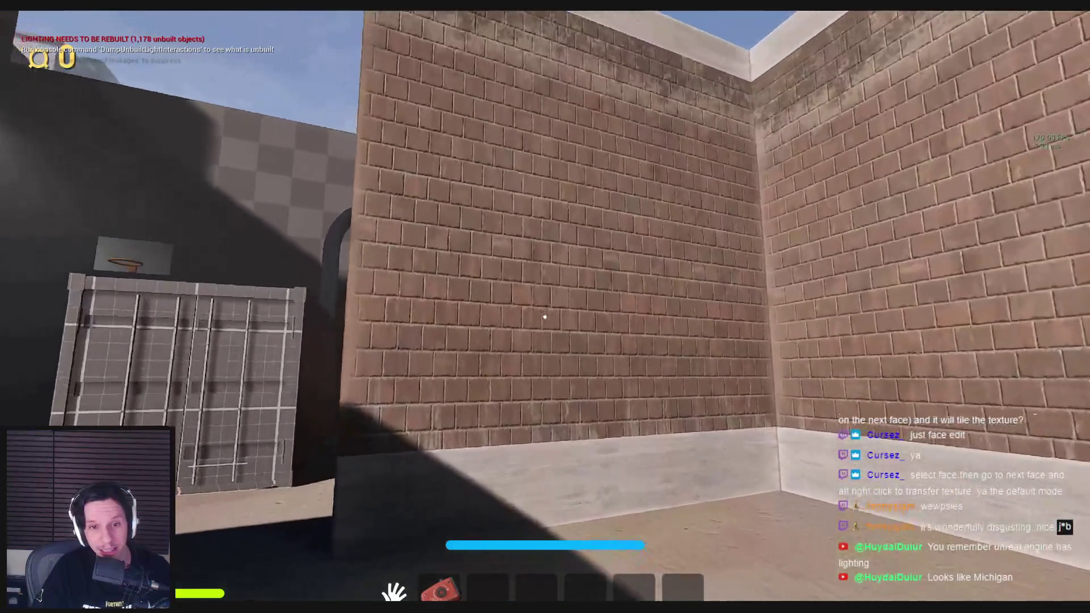
key(s)
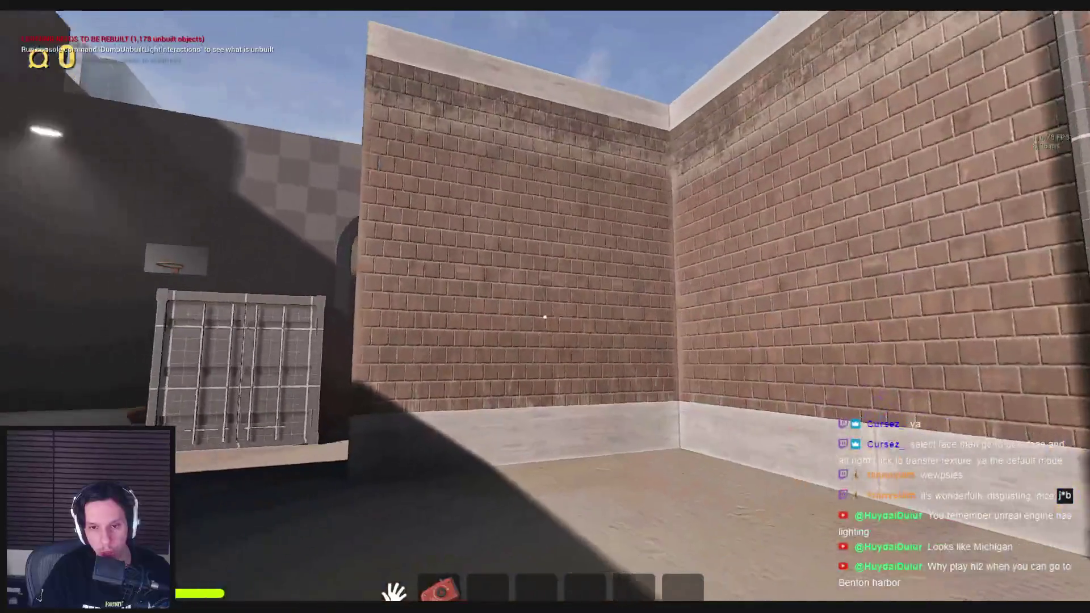
key(shift)
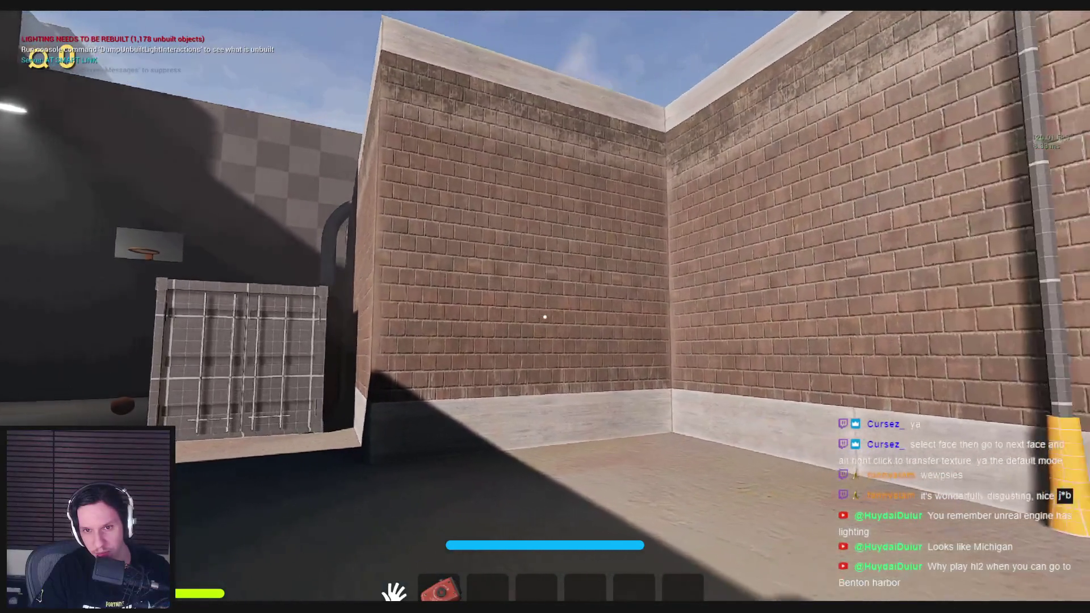
Check the brick wall tiling by the pipe, then follow the wall into the alley
key(d)
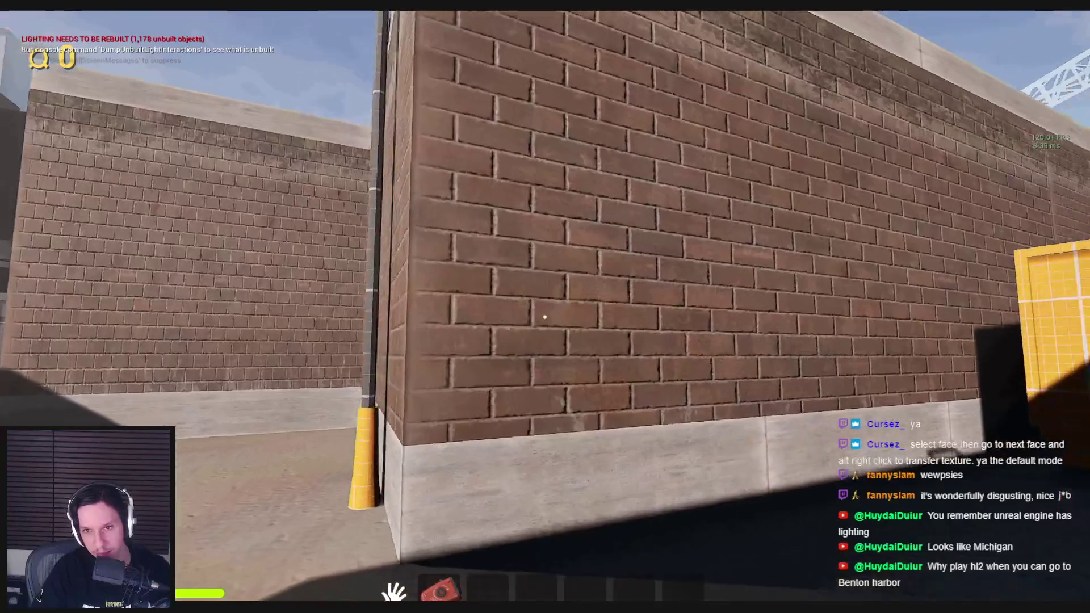
key(w)
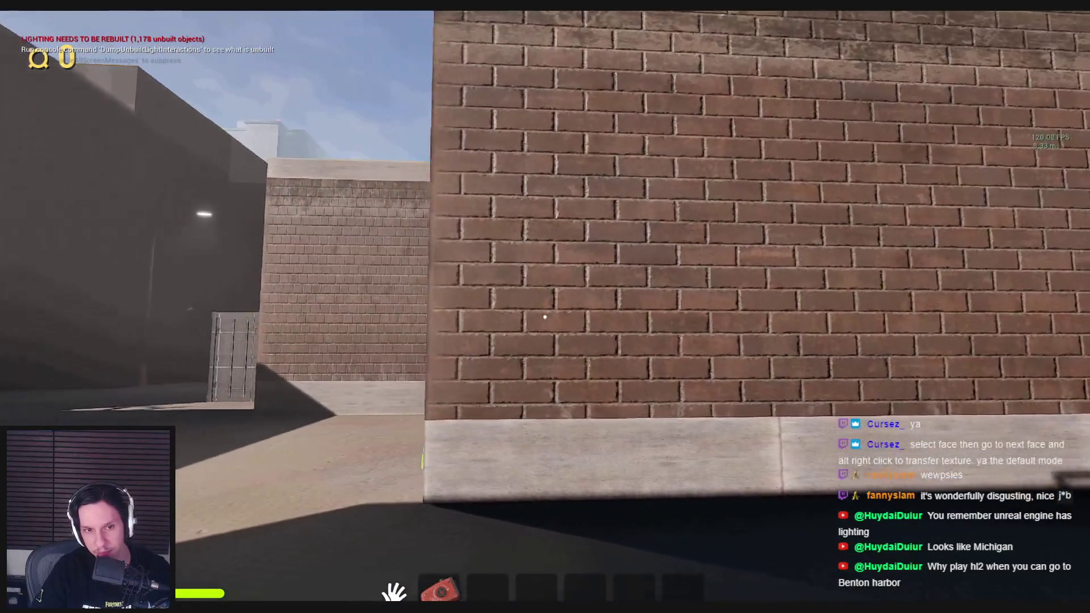
key(s)
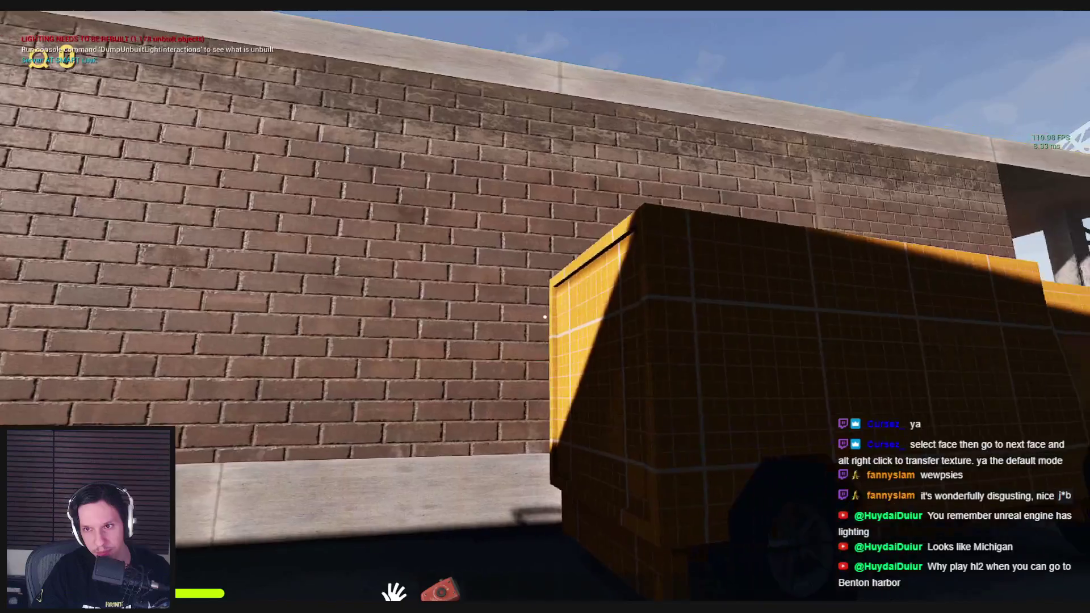
key(d)
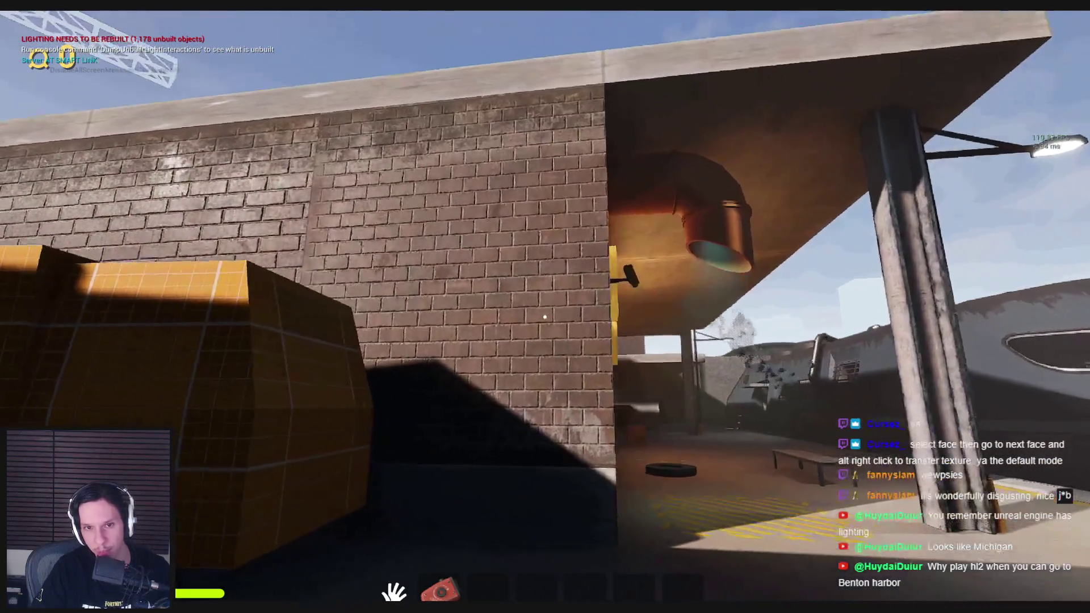
key(d)
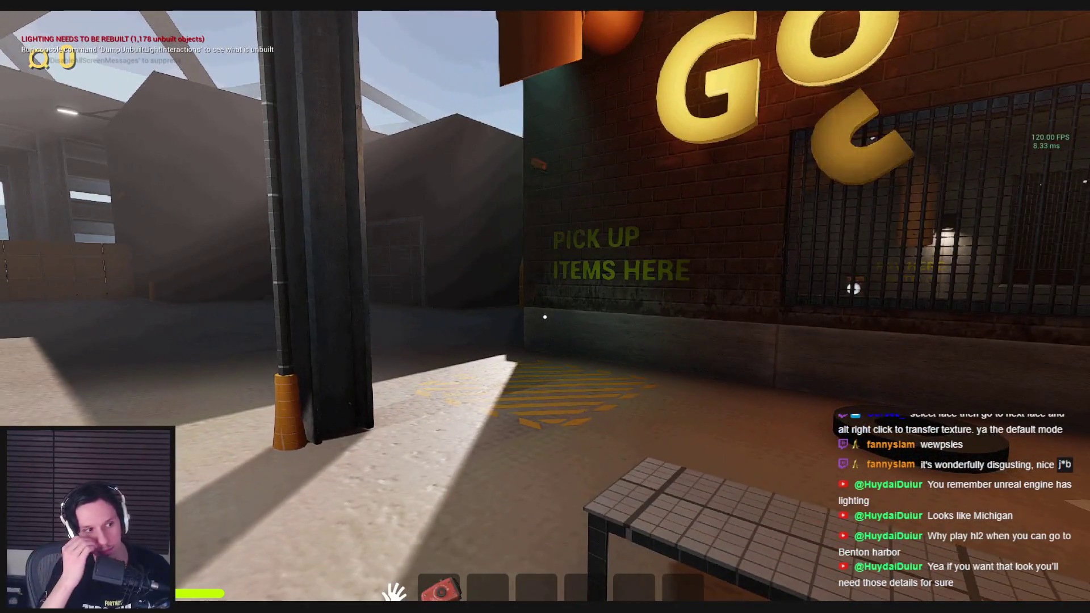
key(shift+w)
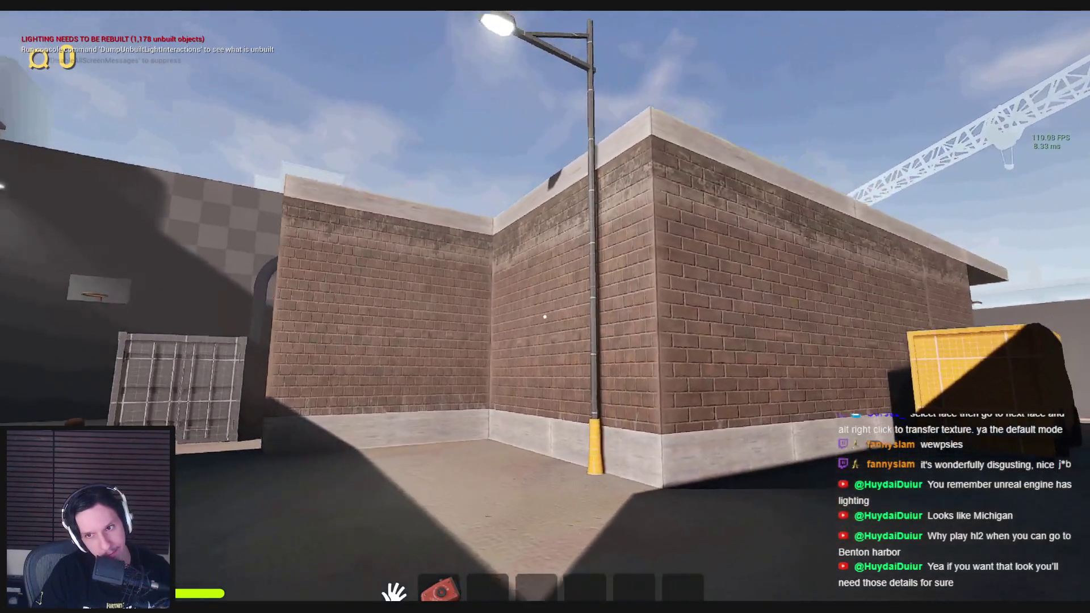
Walk past the container and around the corner into the concrete room, looking around
key(w)
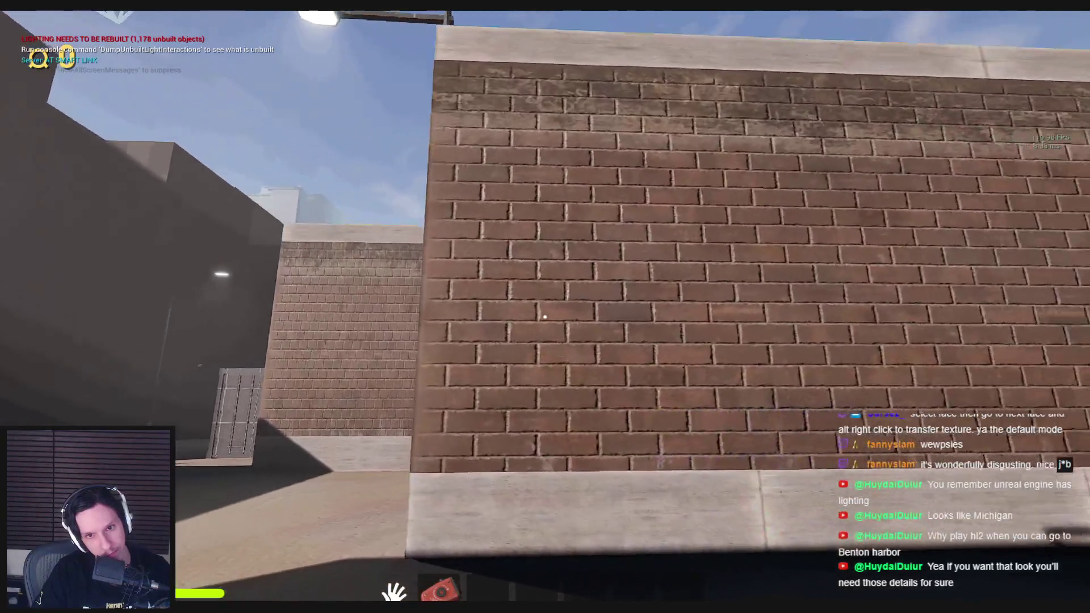
key(w)
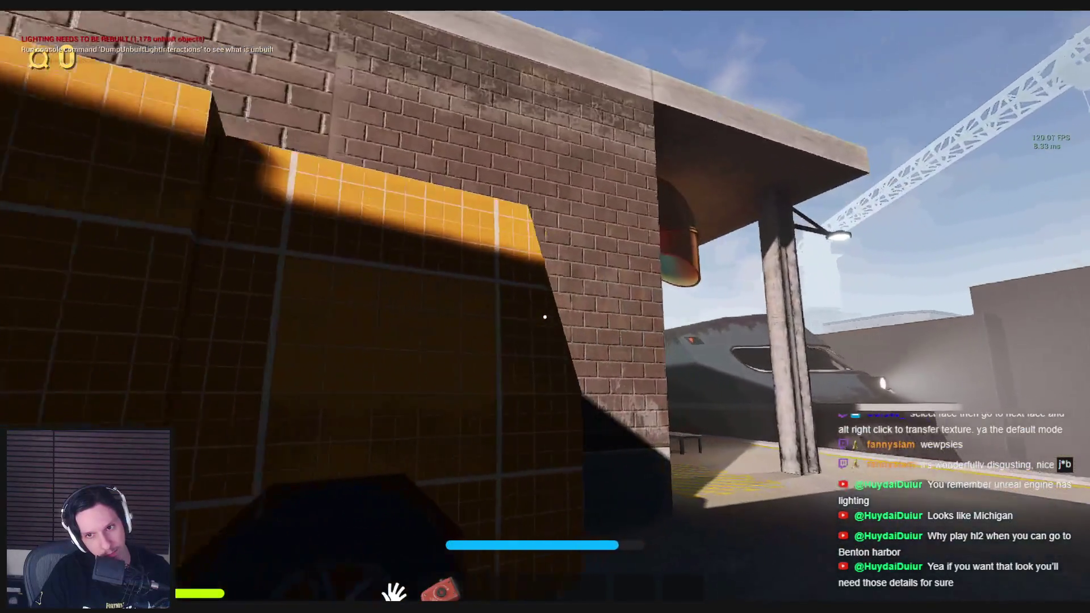
key(w)
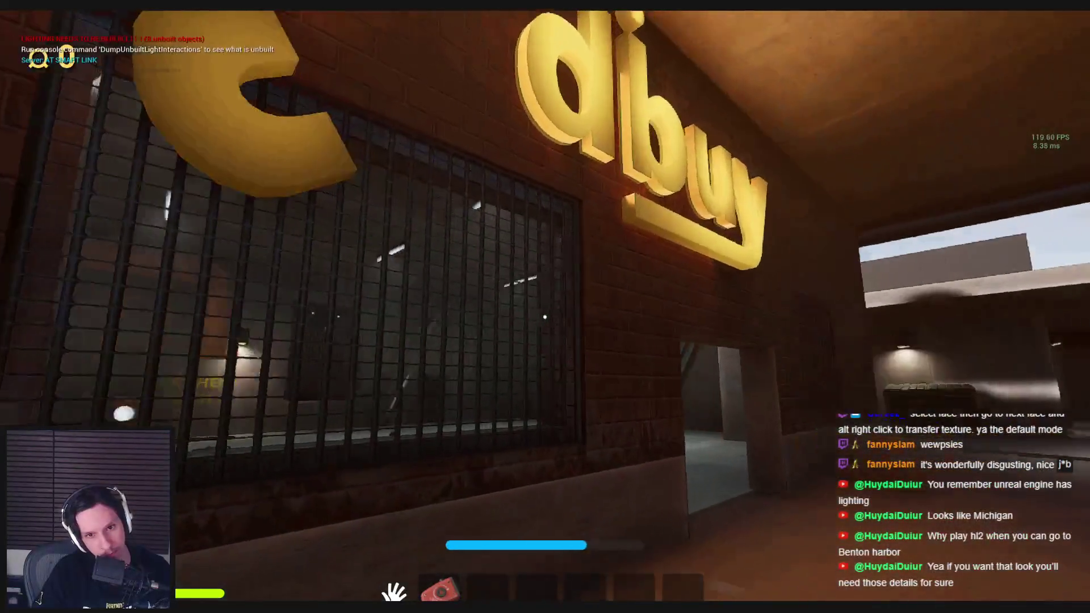
key(w)
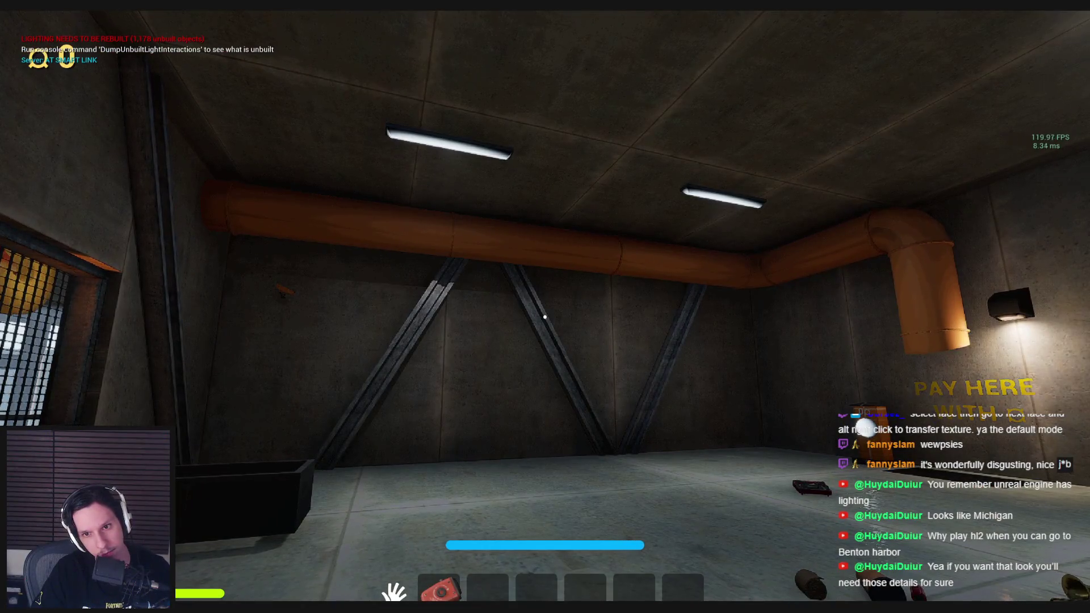
key(w)
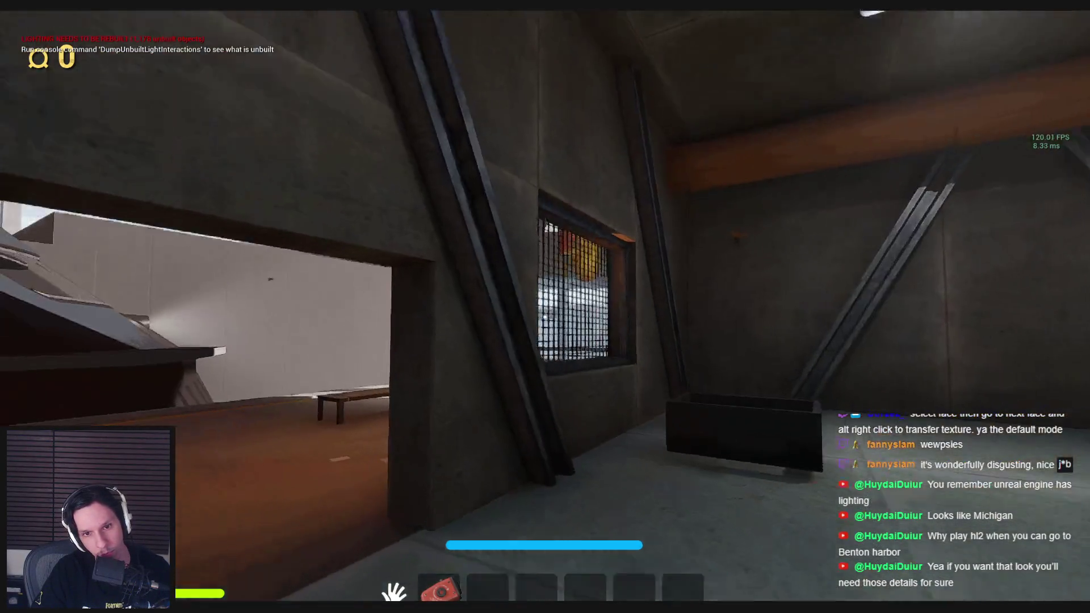
key(w)
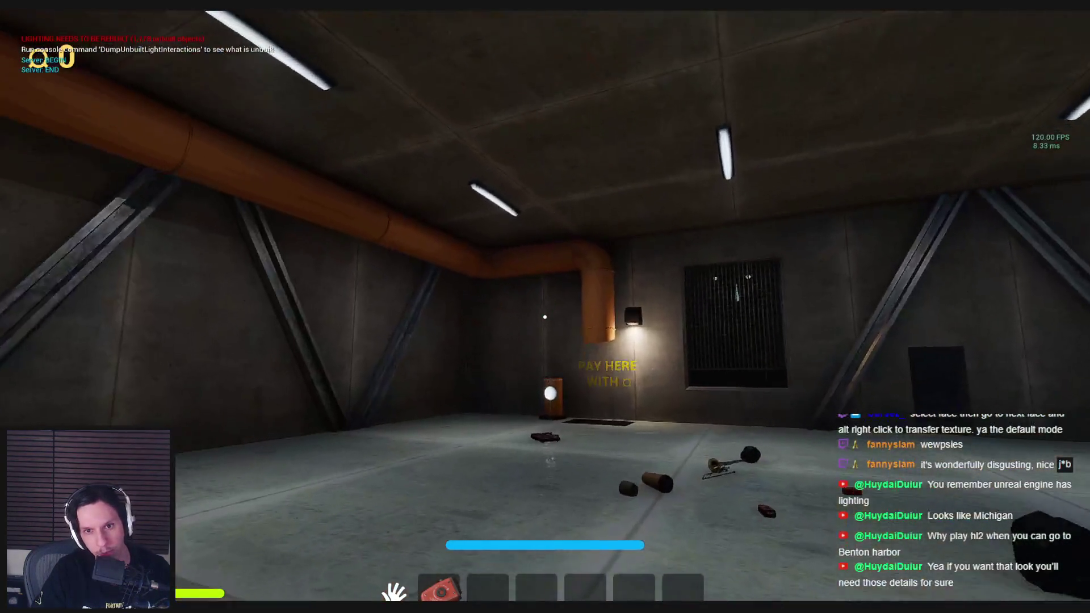
key(w)
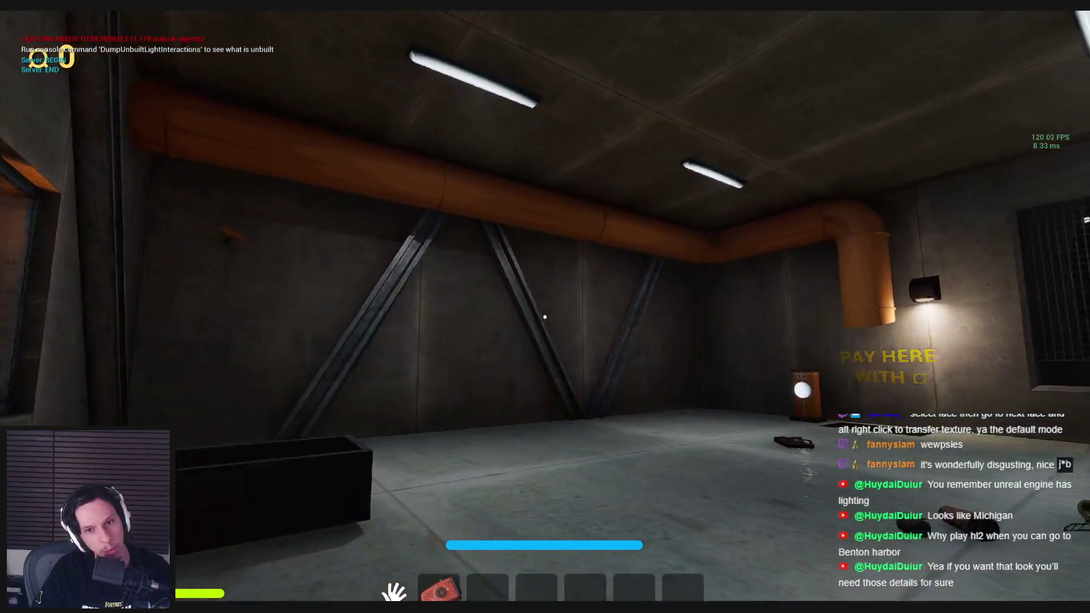
Back out past the Go sign wall and around the brick corner to the yellow cart
key(s)
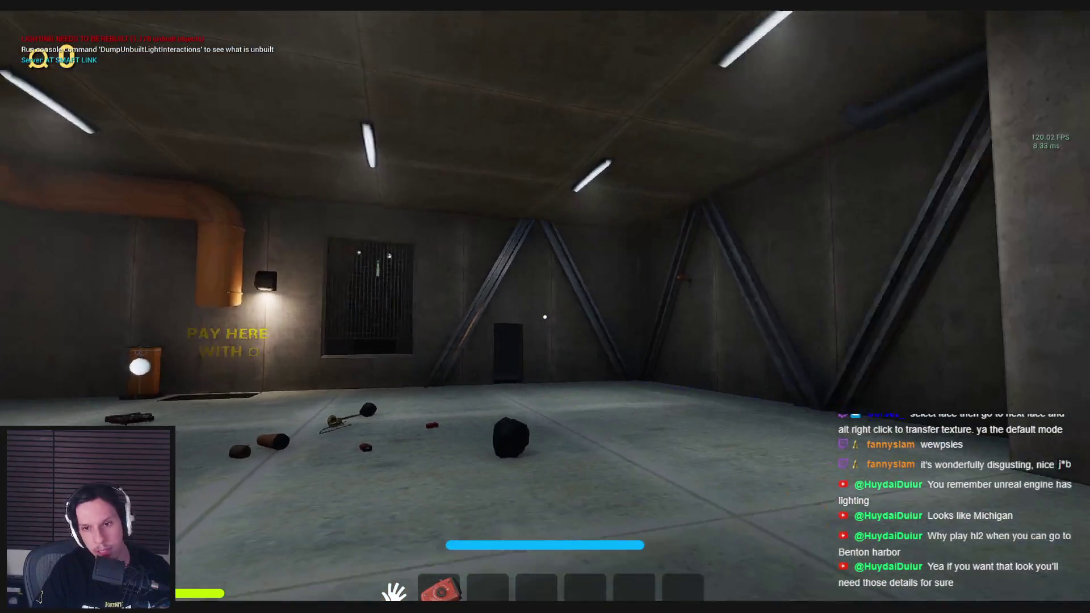
key(s)
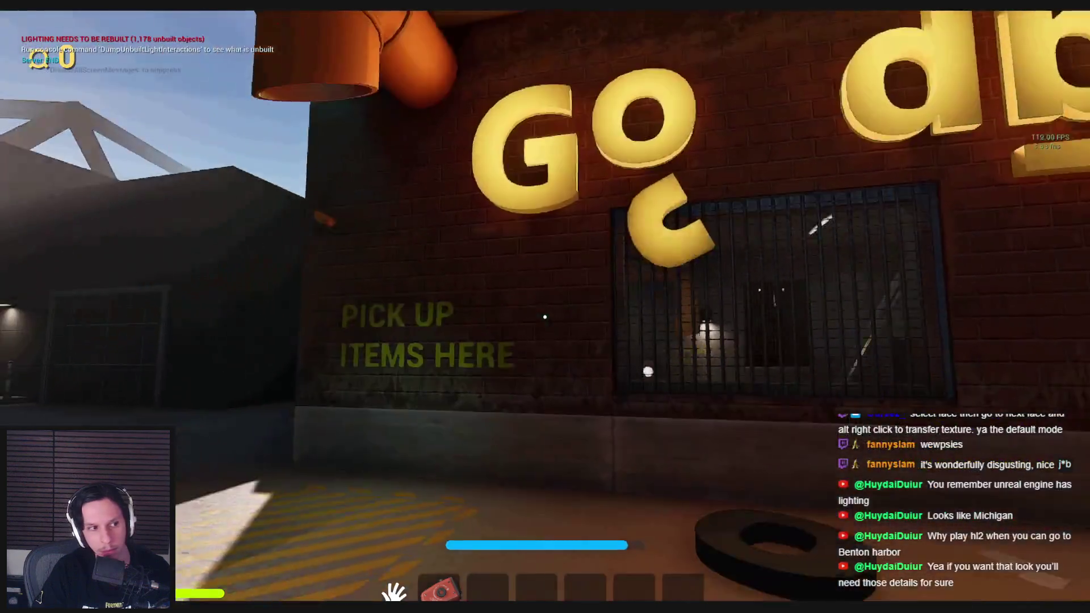
key(a)
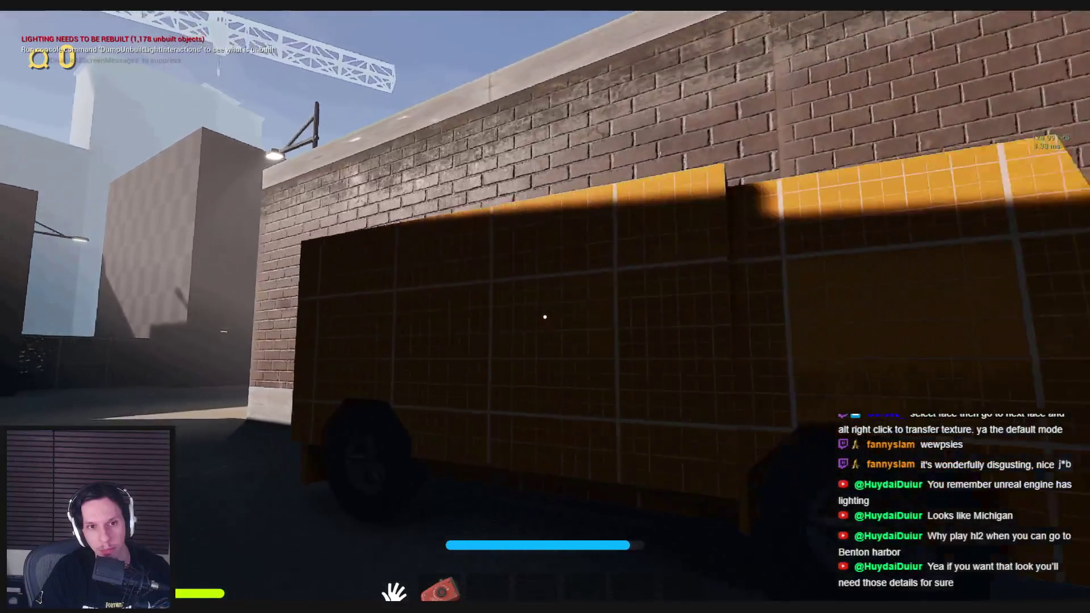
key(a)
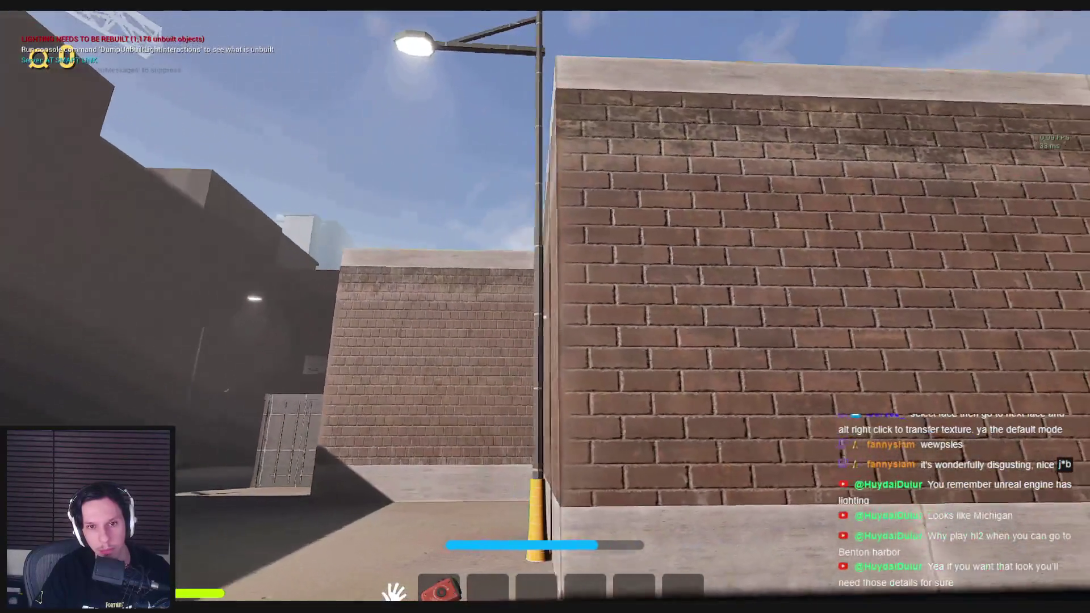
key(s)
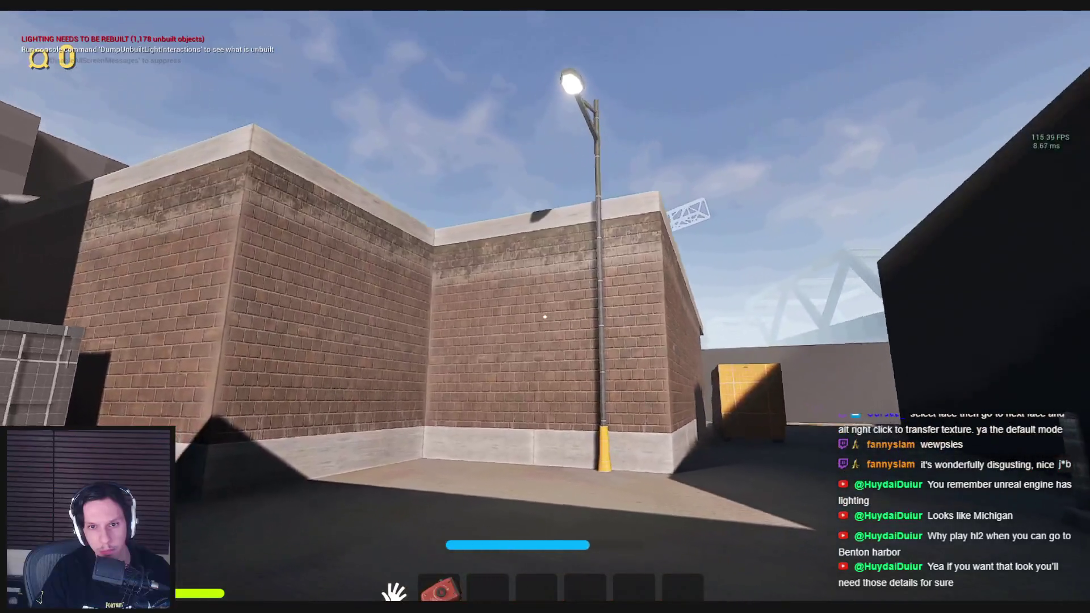
key(d)
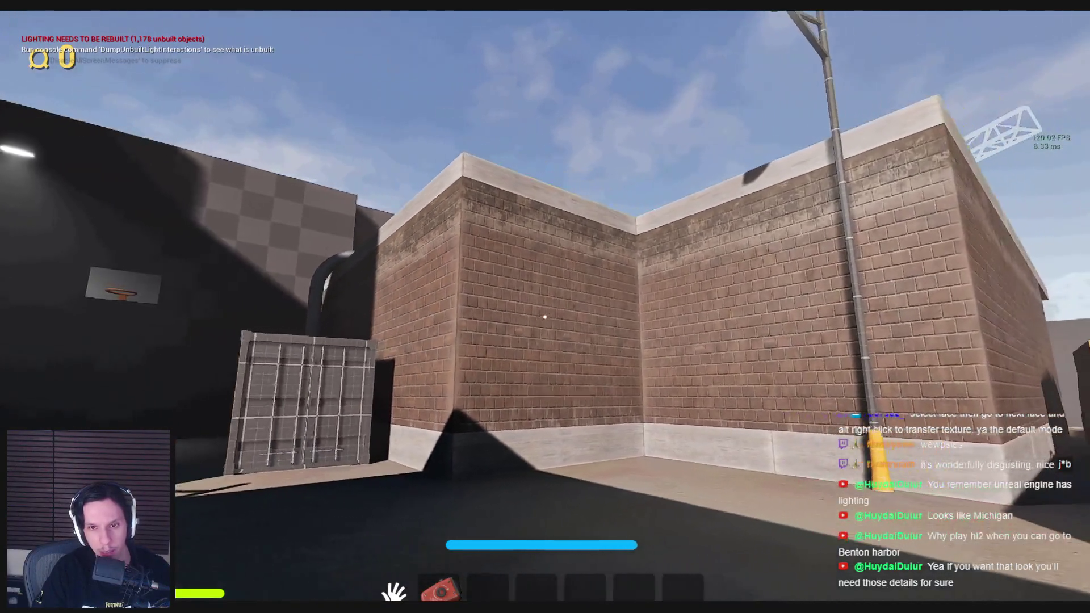
key(d)
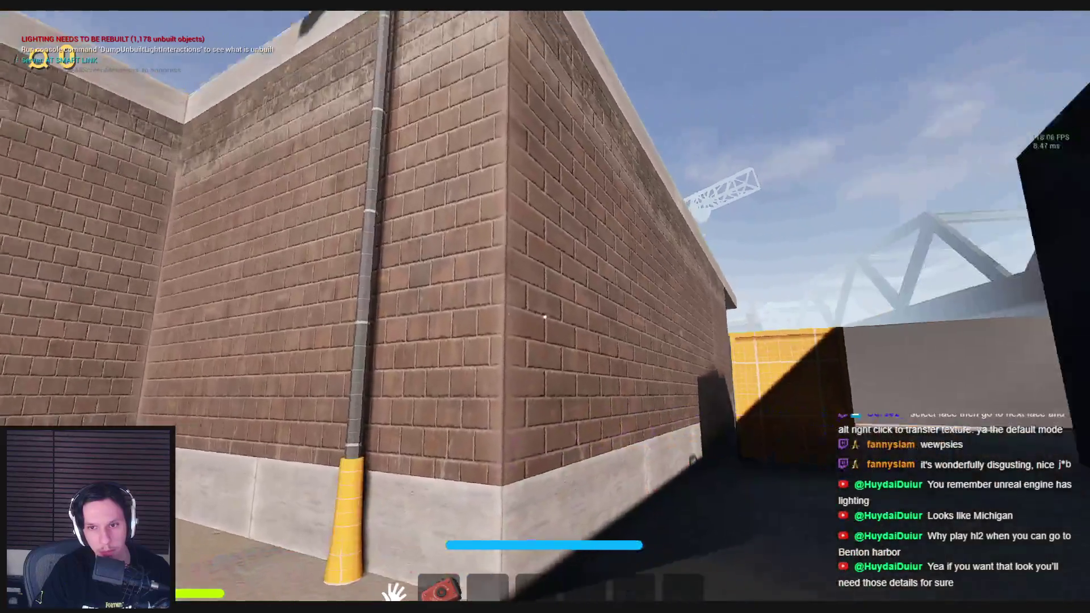
key(w)
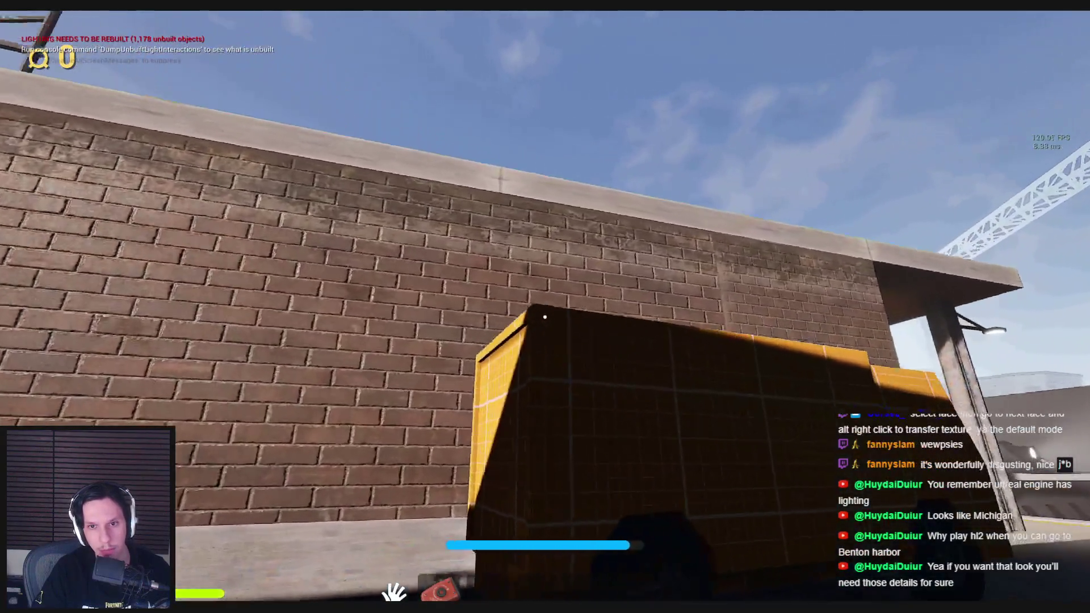
Pass the lit Goodbuy sign into the grey room and inspect the PAY HERE window grate
key(s)
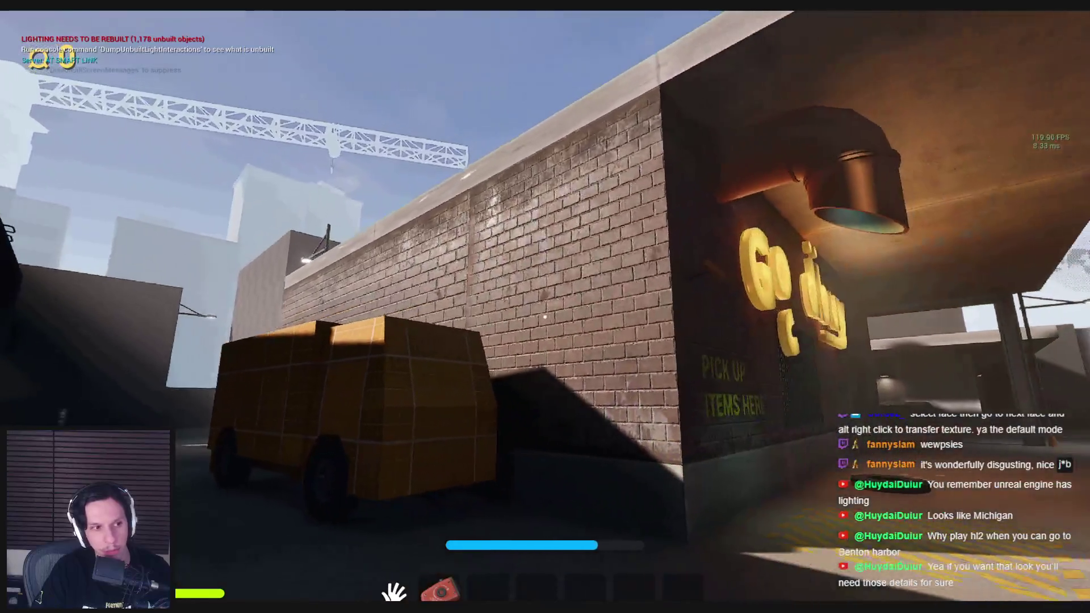
key(w)
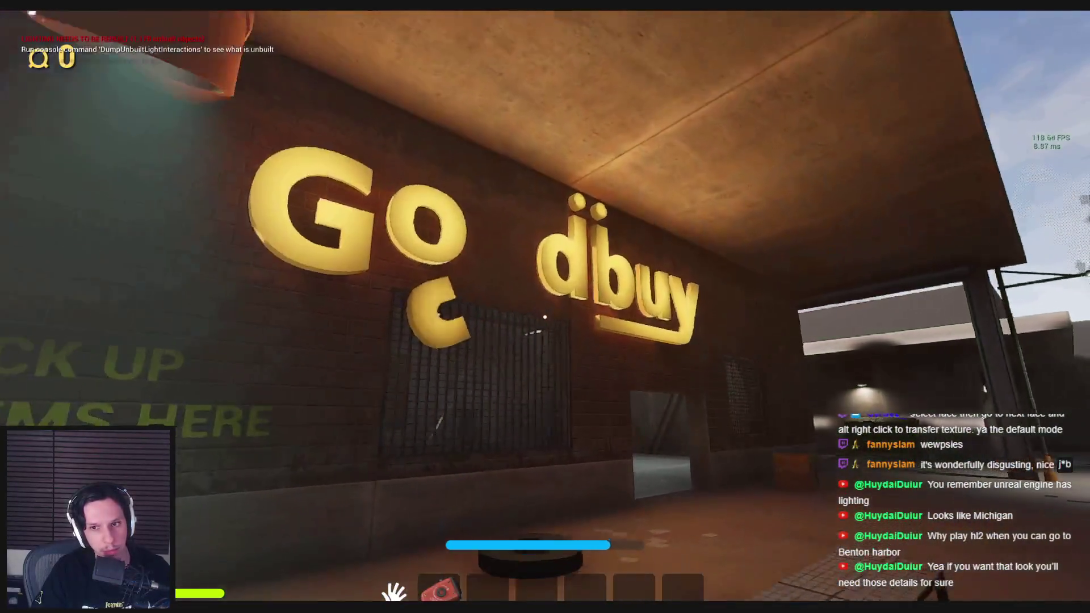
key(w)
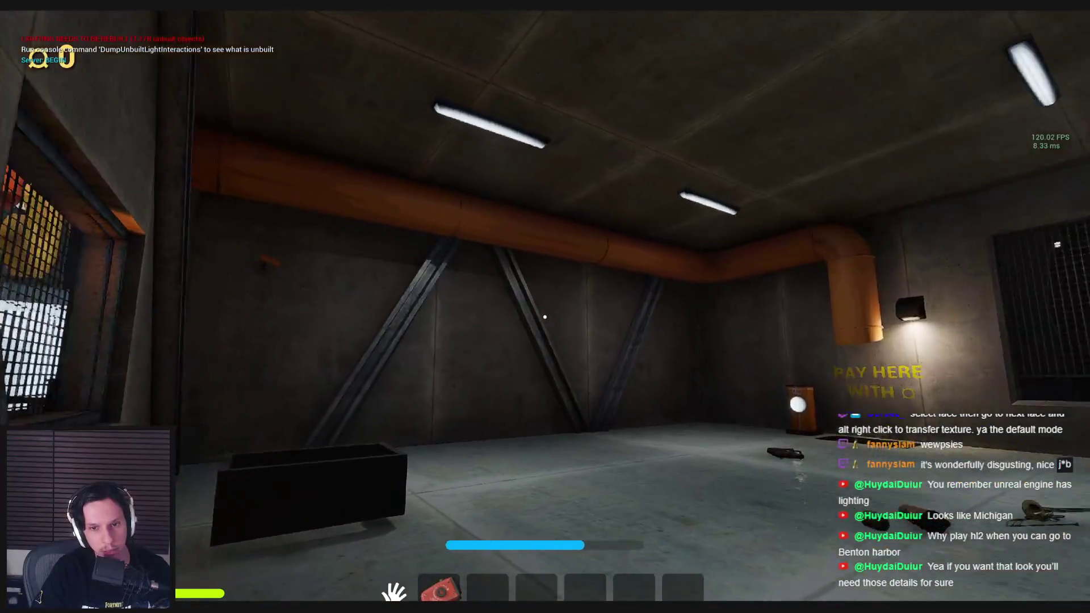
key(w)
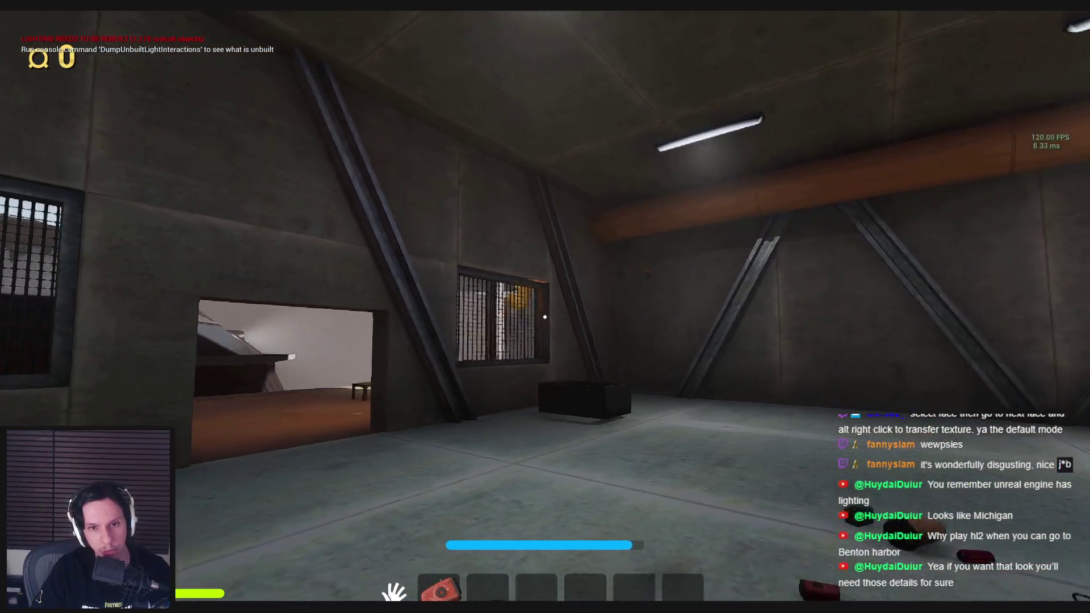
key(w)
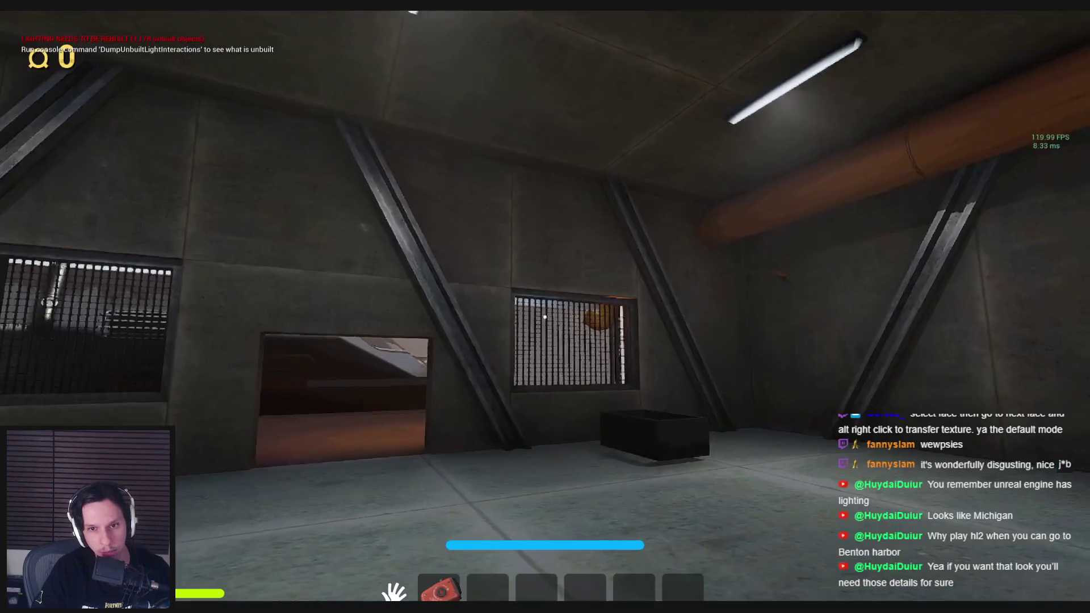
key(w)
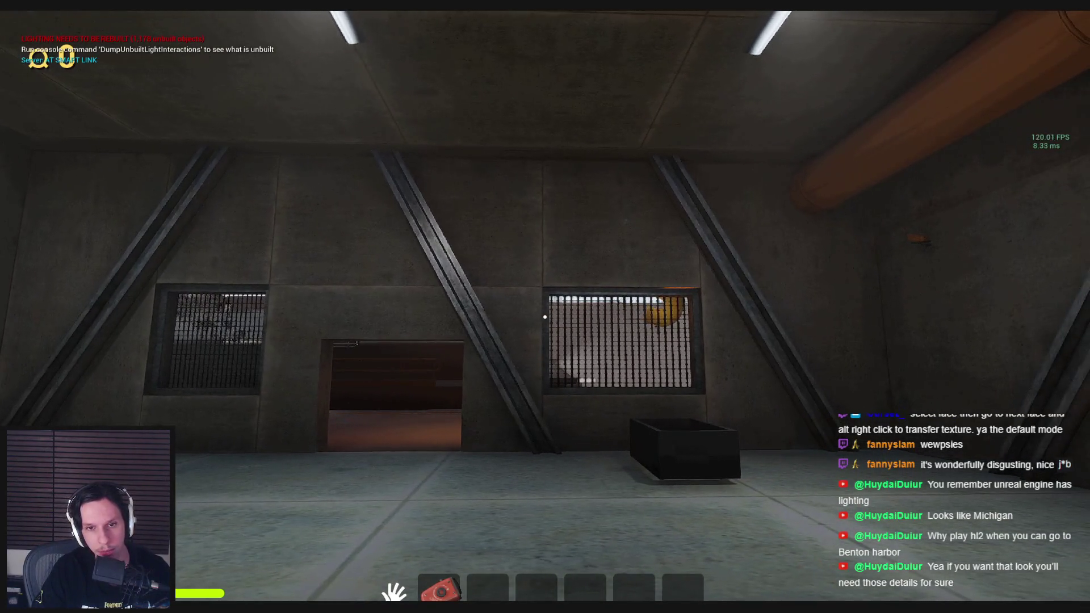
key(w)
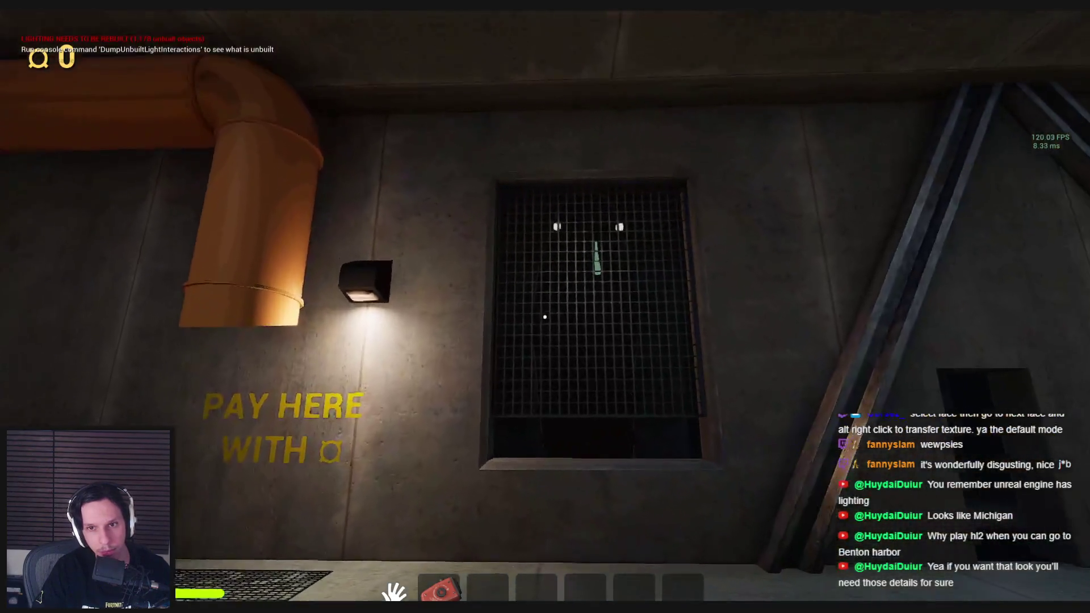
key(w)
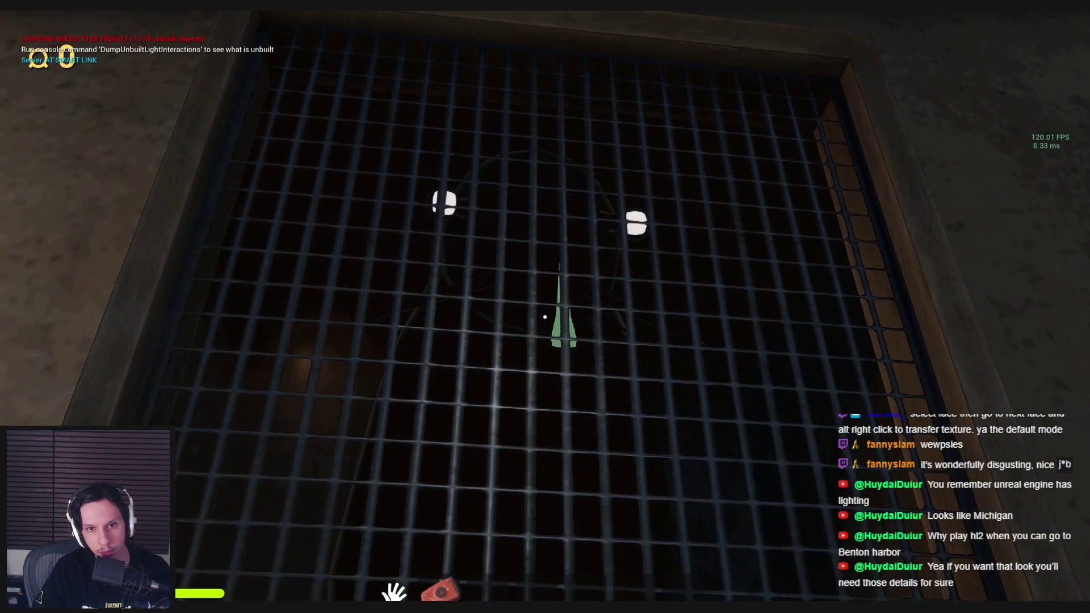
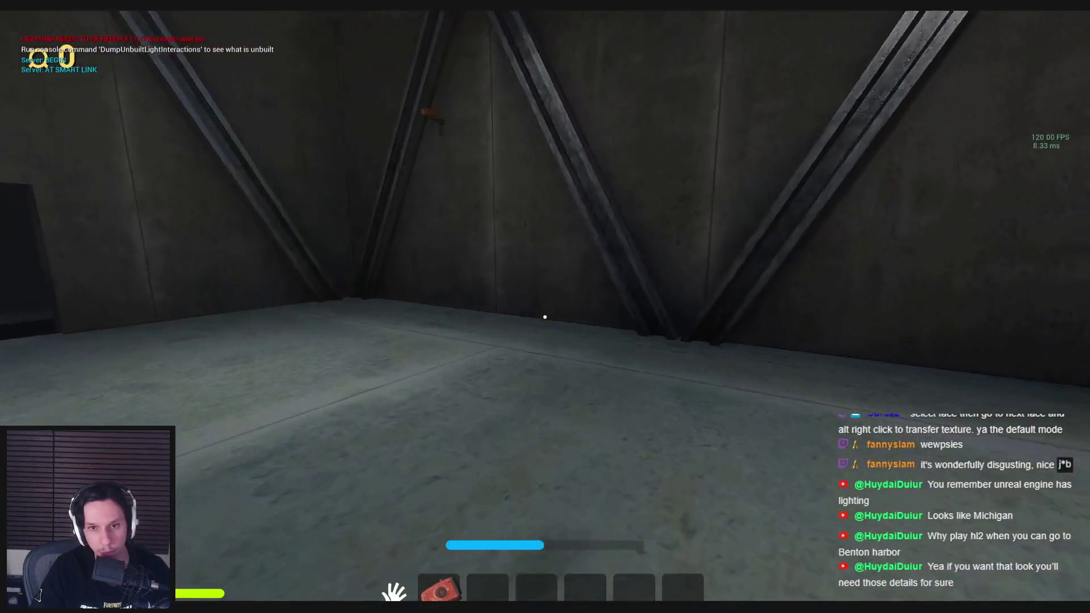
Walk out of the concrete room, eject with F8 to fly the editor camera toward the alley, then return to the player
key(w)
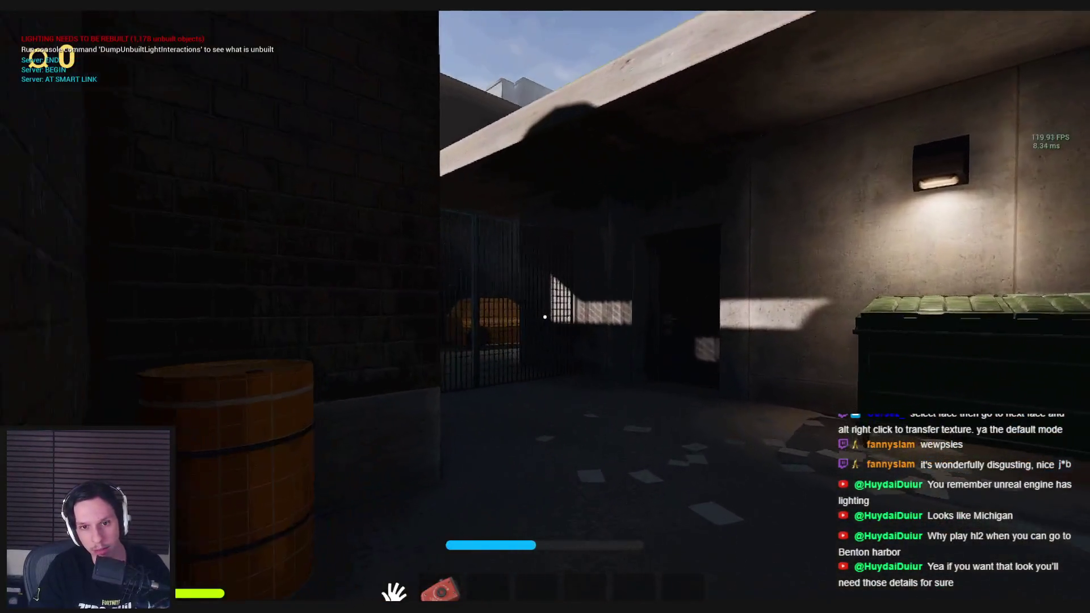
key(F8)
key(w)
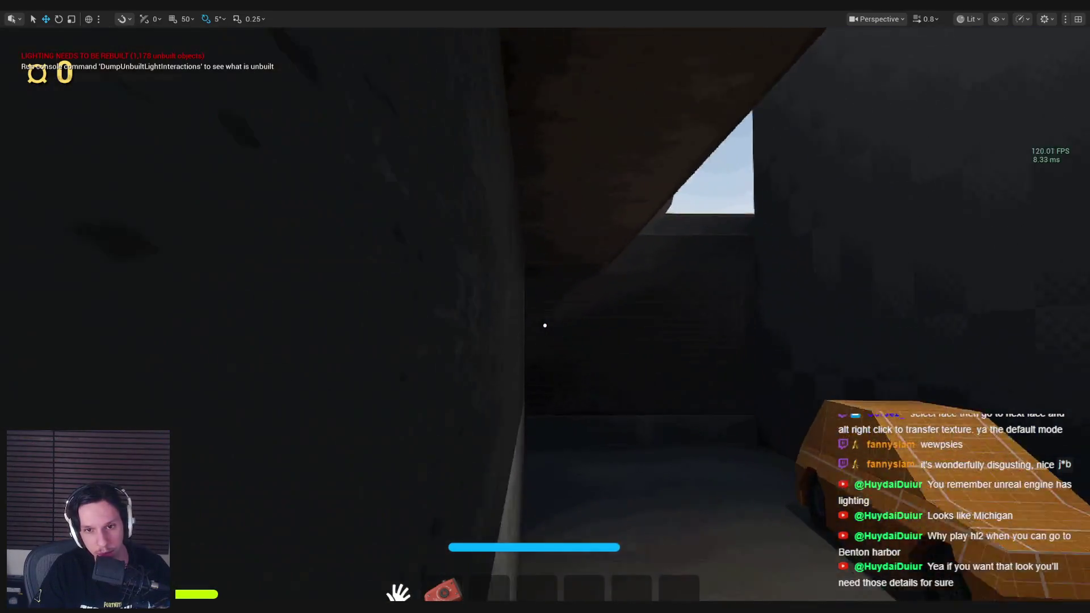
key(F8)
Walk past the lit Goodbuy sign and the brown box into the yard with the grey container
key(w)
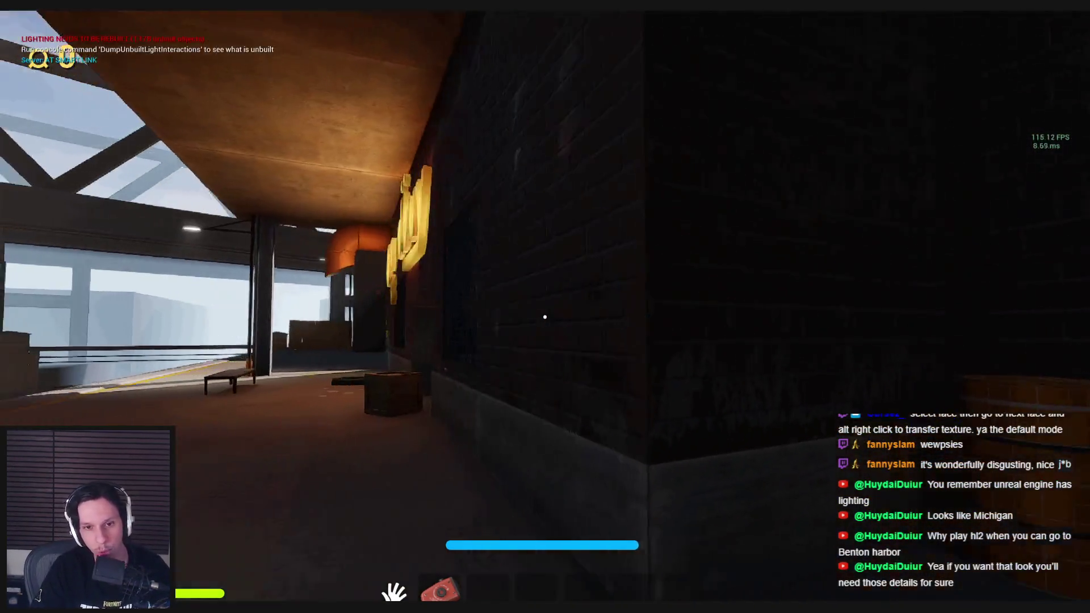
key(w)
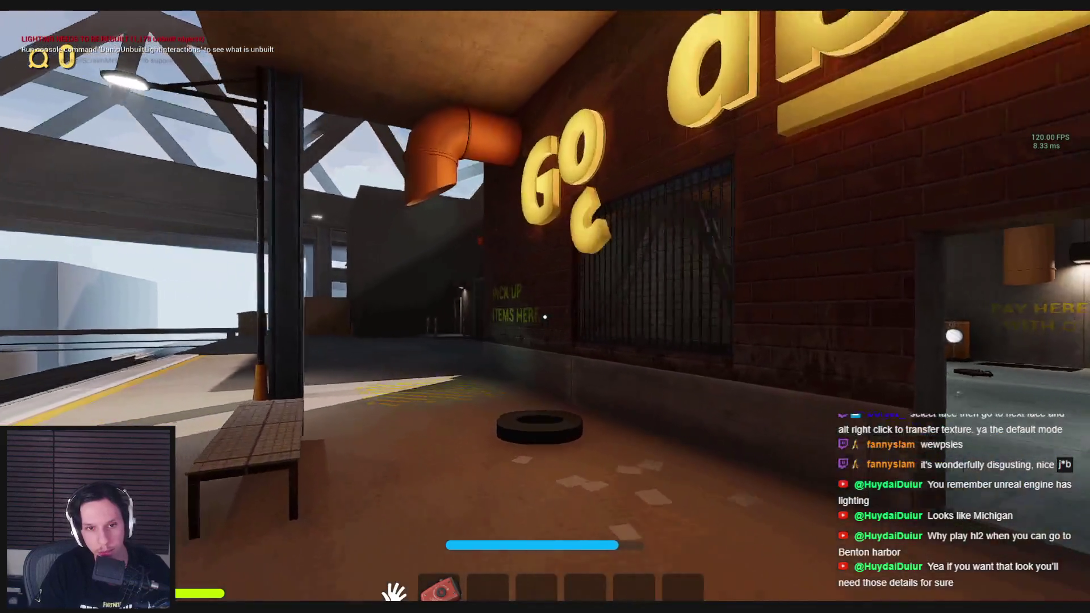
key(w)
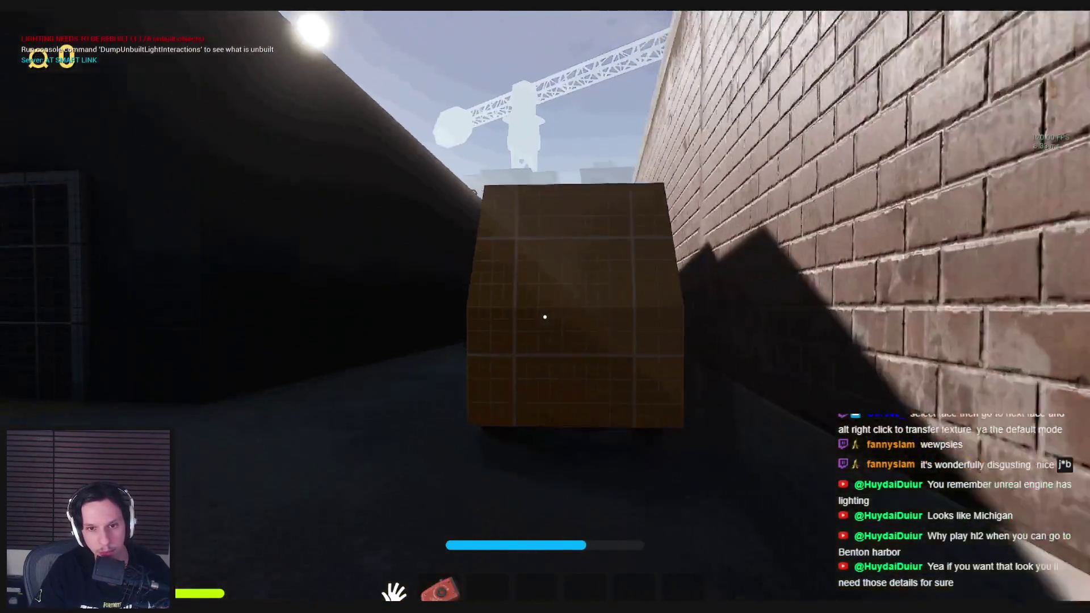
key(w)
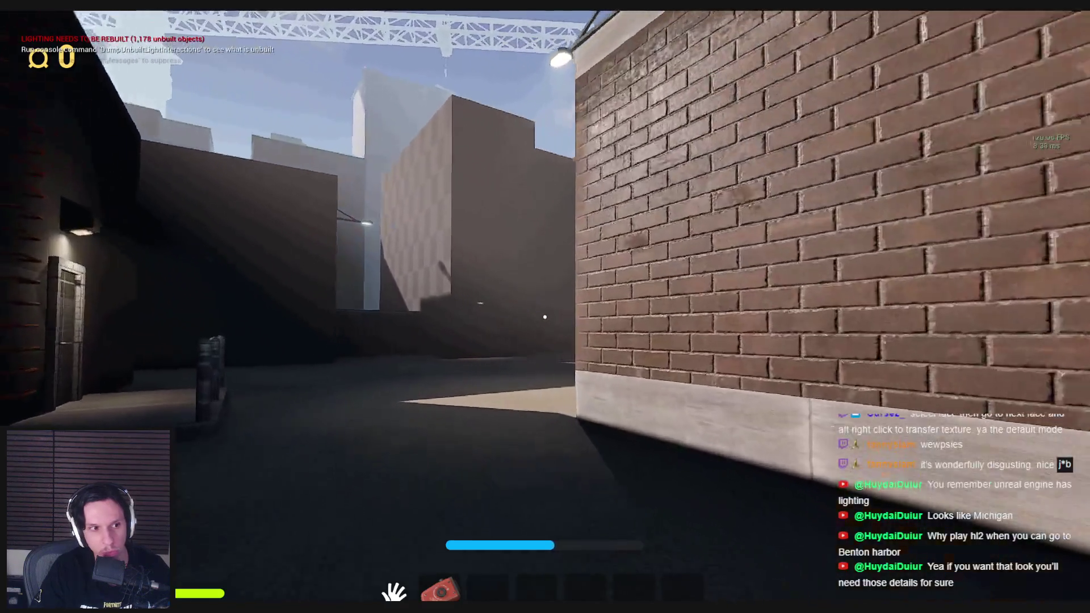
key(w)
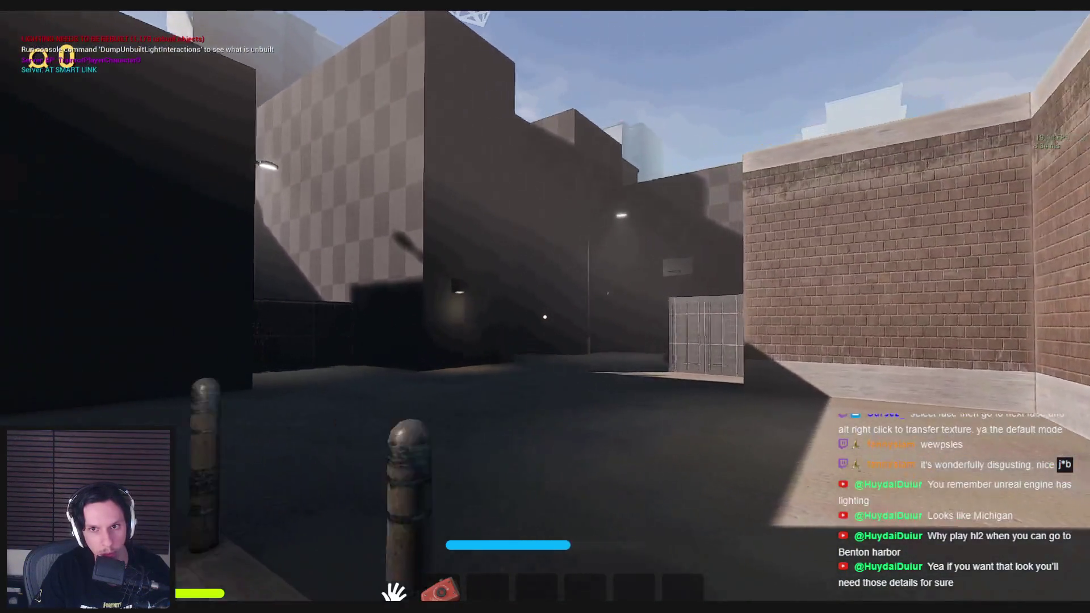
key(w)
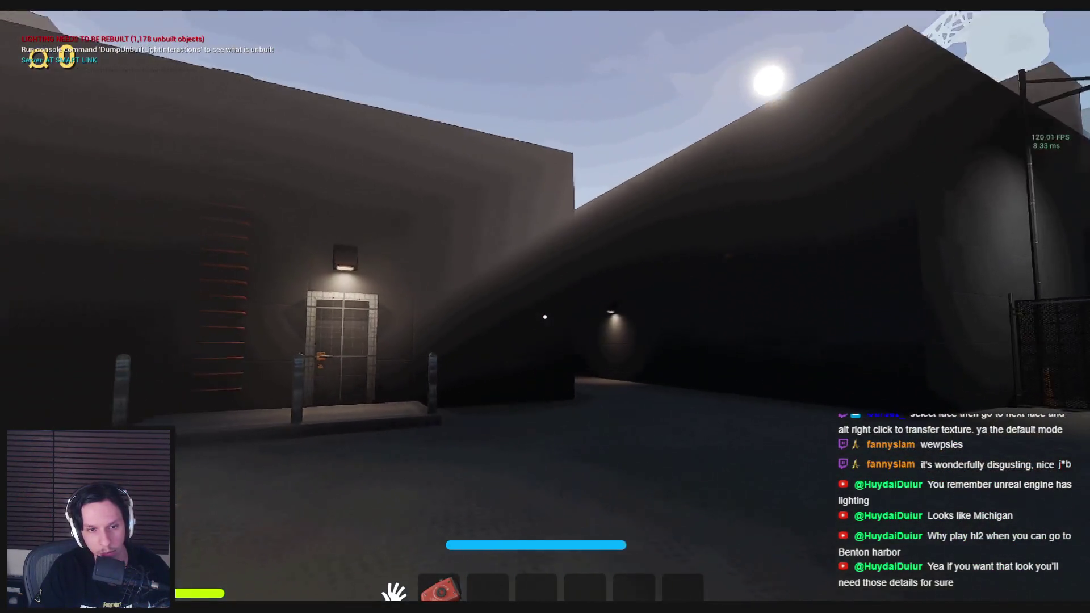
Walk past the yellow truck along the train platform and the Goodbuy storefront, then approach the green dumpster
key(w)
key(w)
key(w)
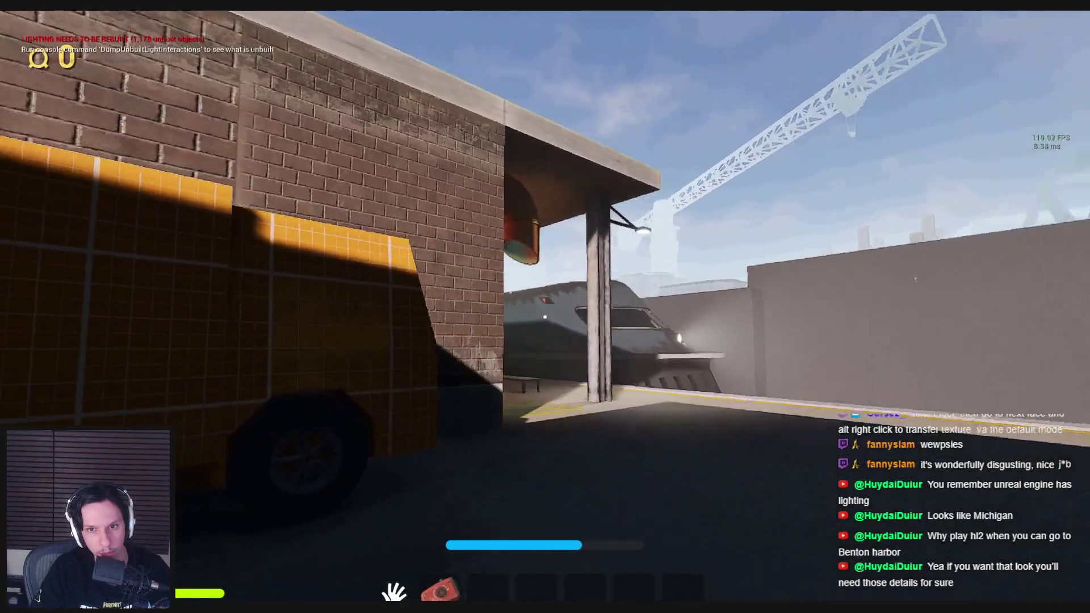
key(w)
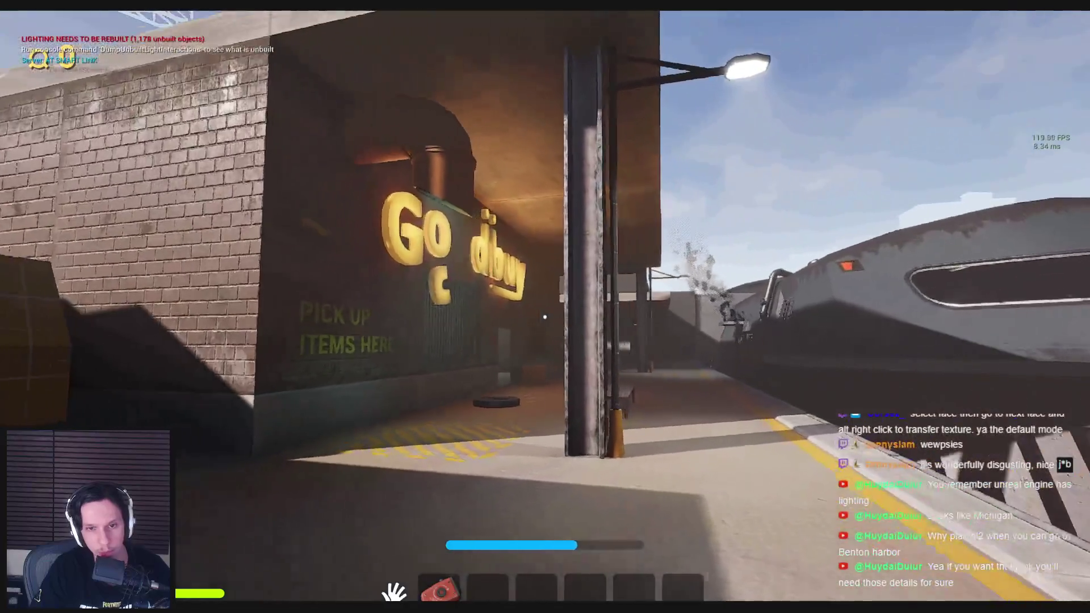
key(w)
key(w)
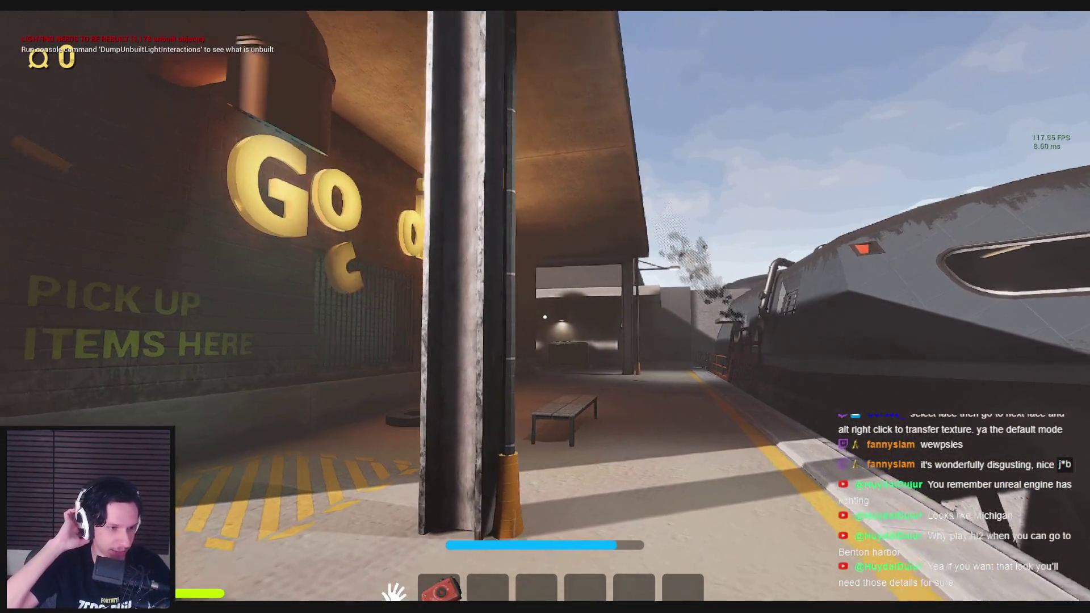
key(w)
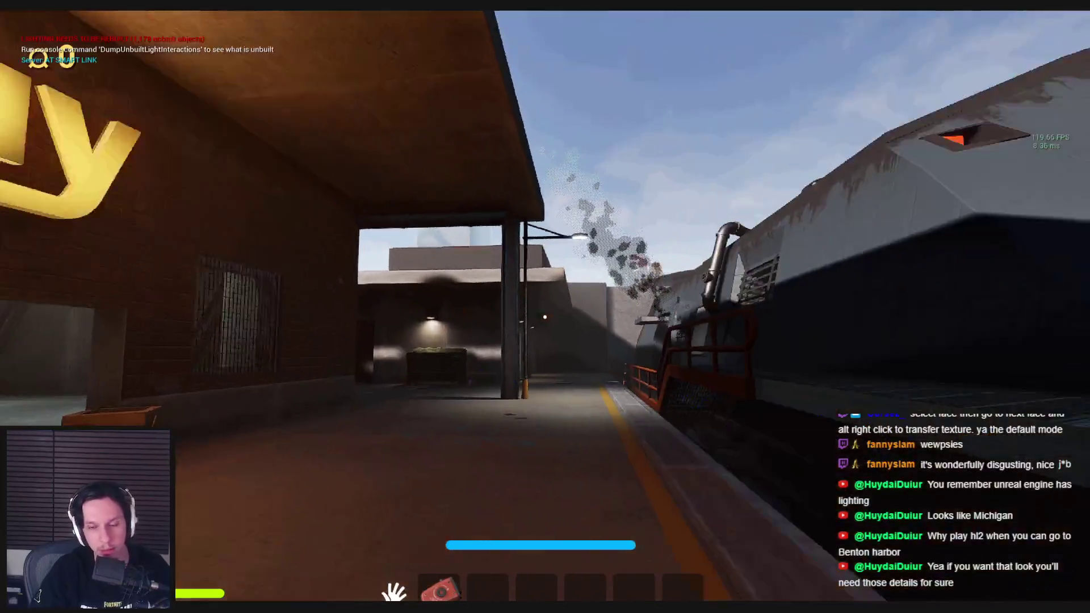
key(w)
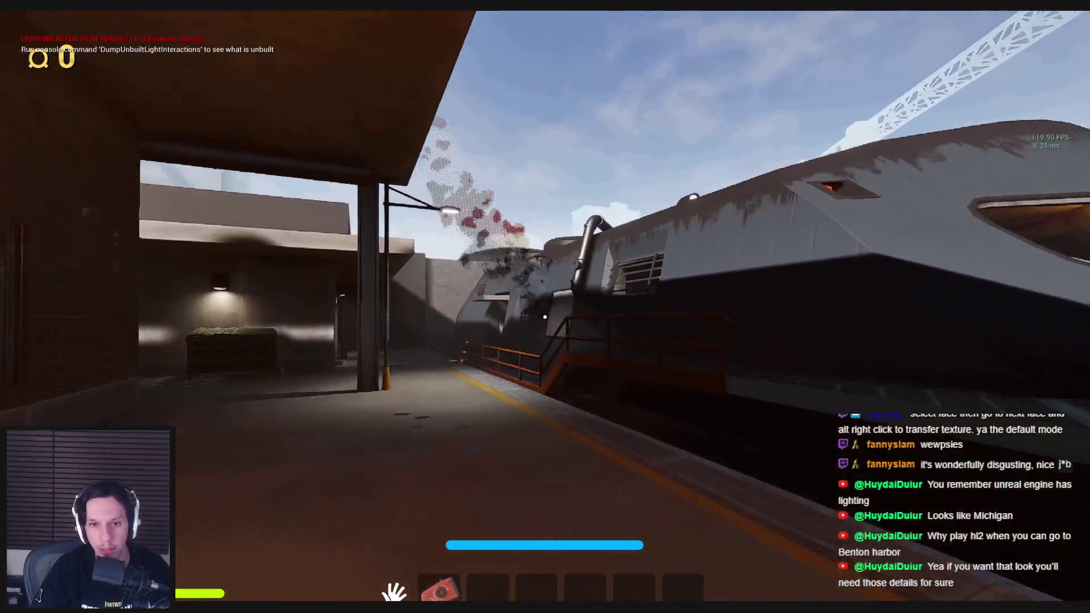
key(w)
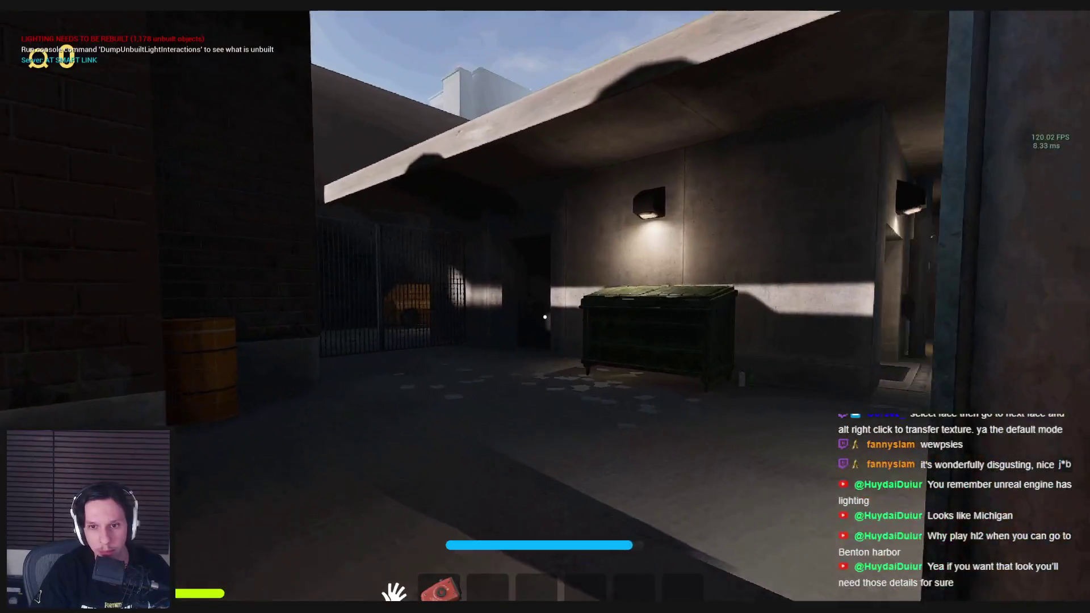
key(w)
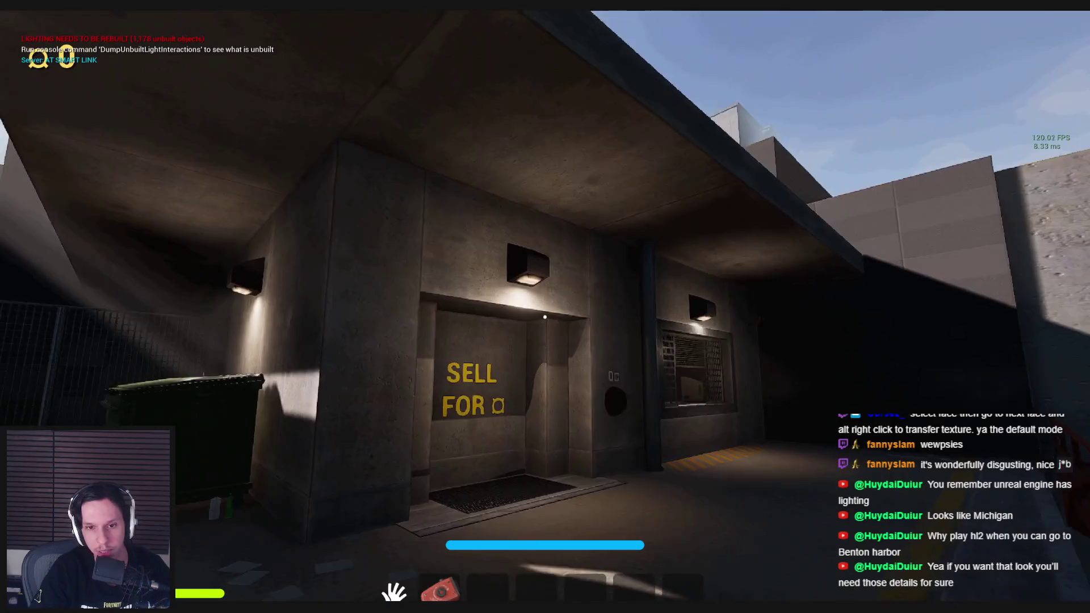
Approach and face the SELL FOR door, then back away to view the dumpster and walk past it
key(w)
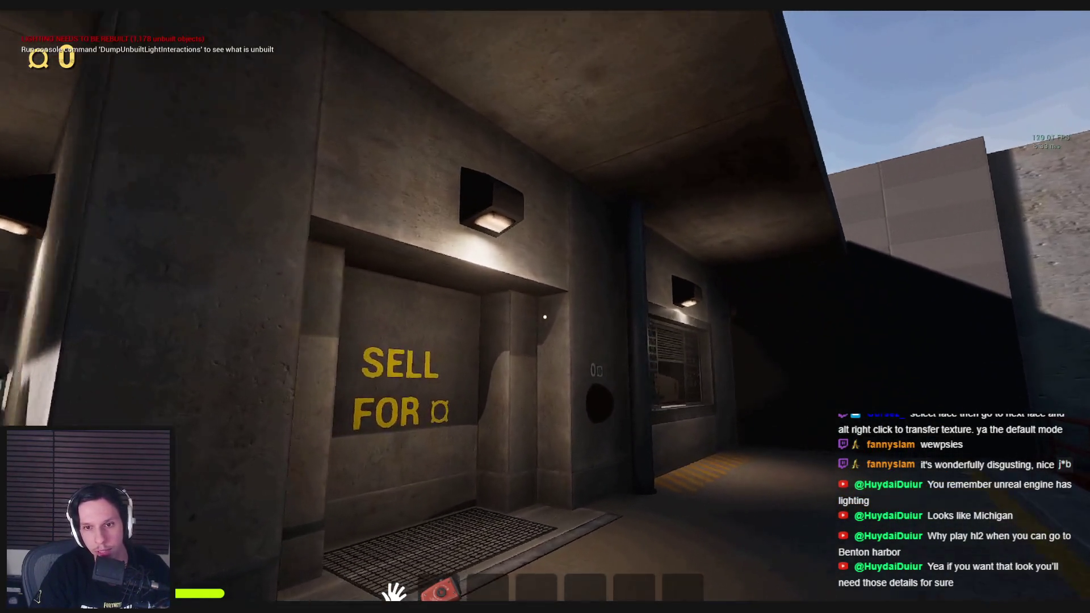
key(s)
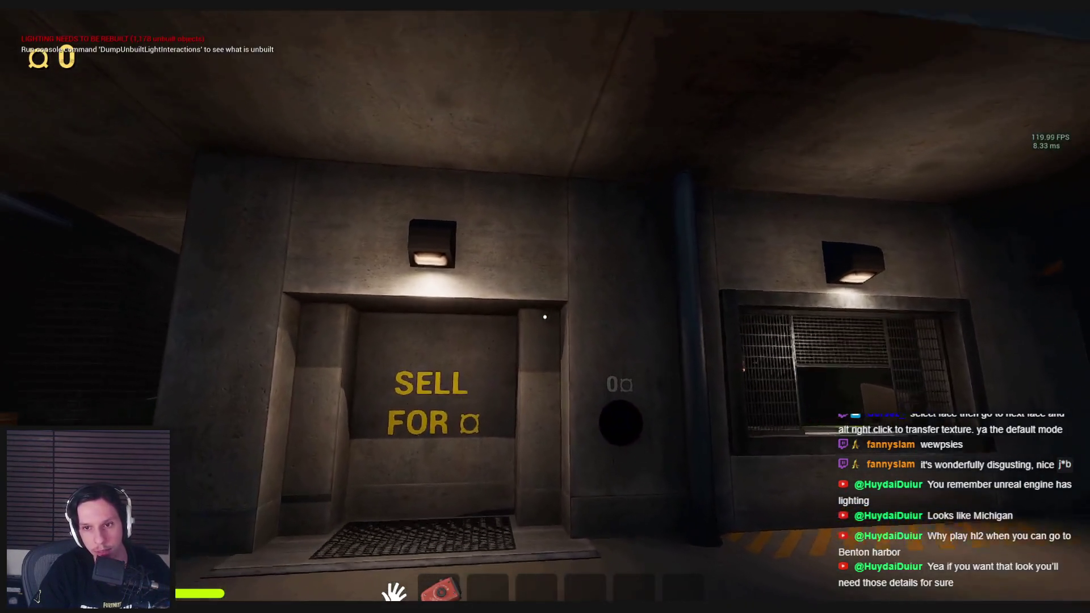
key(s)
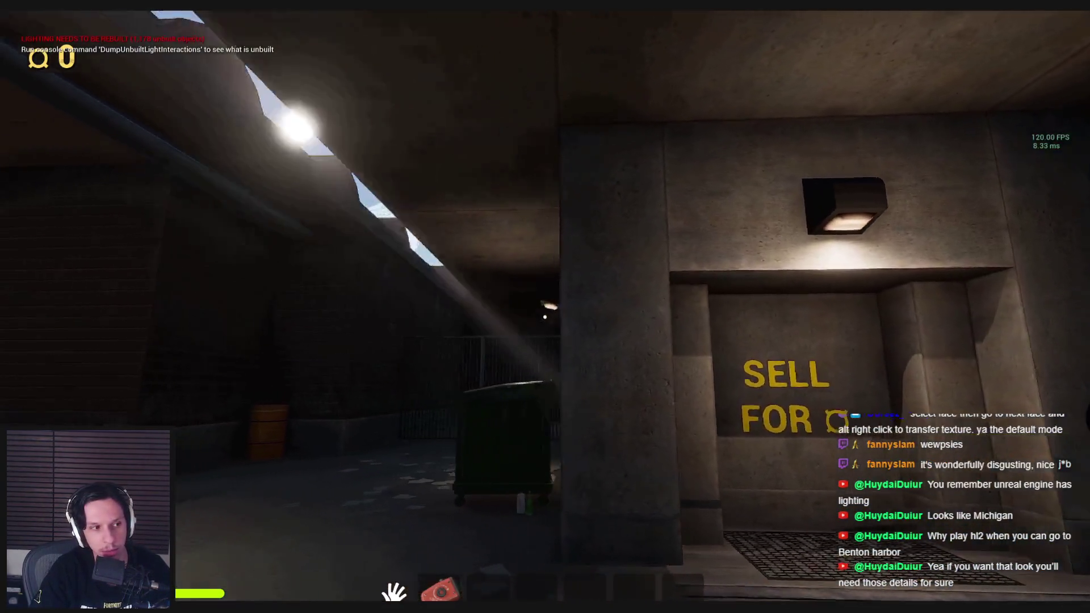
key(w)
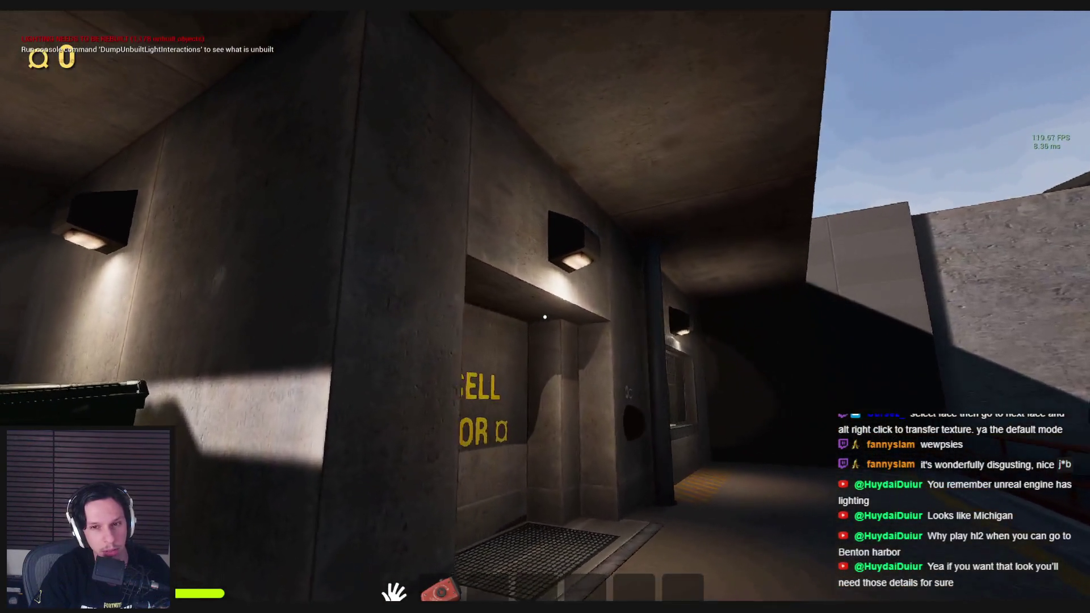
Step onto the SELL FOR floor grate, then head past the barrel toward the PICK UP ITEMS HERE wall
key(w)
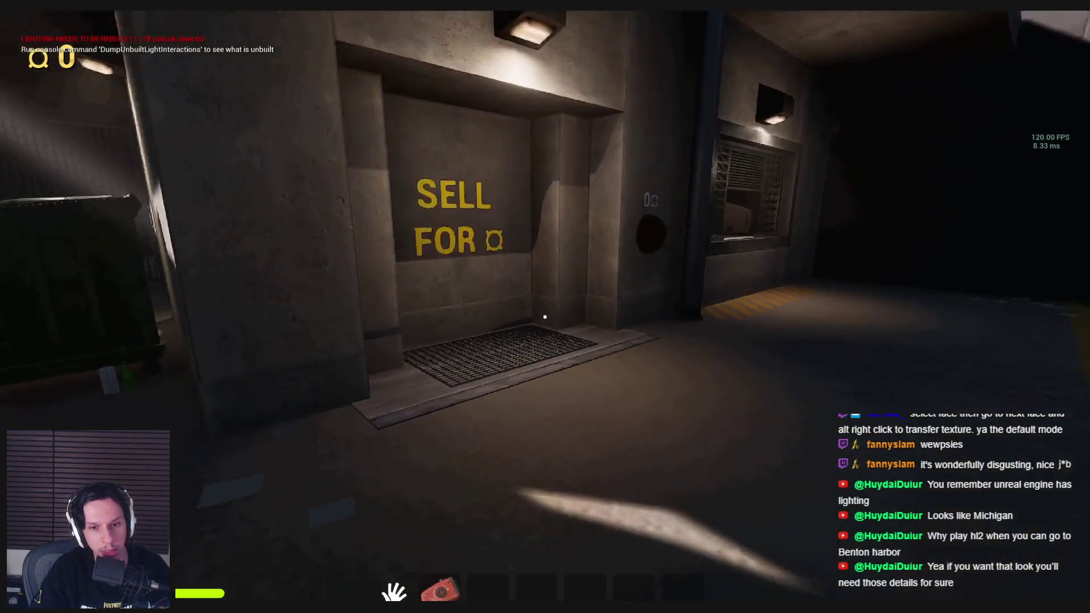
key(w)
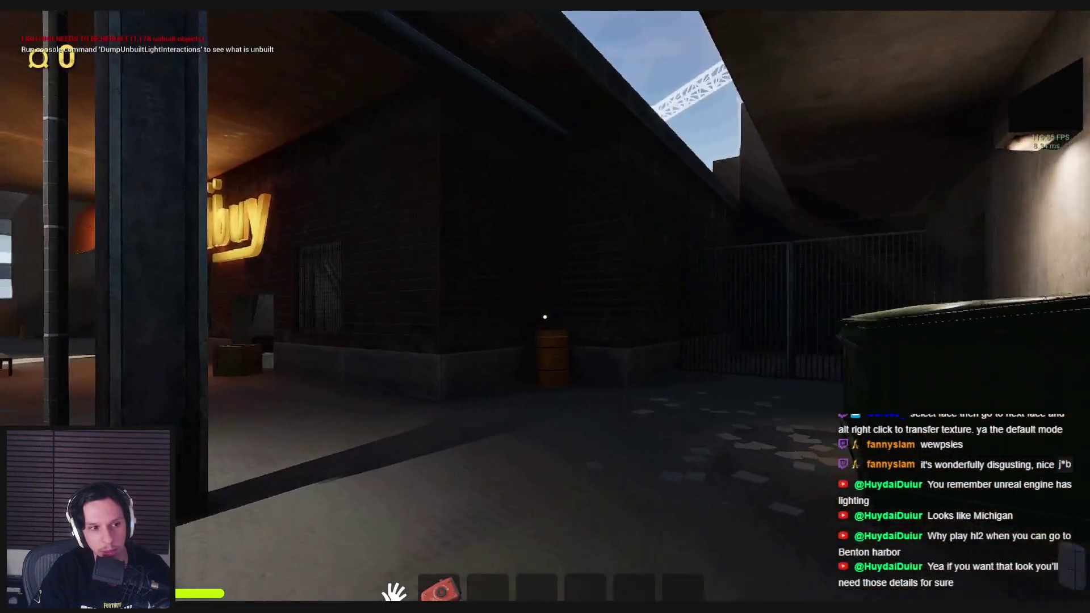
key(w)
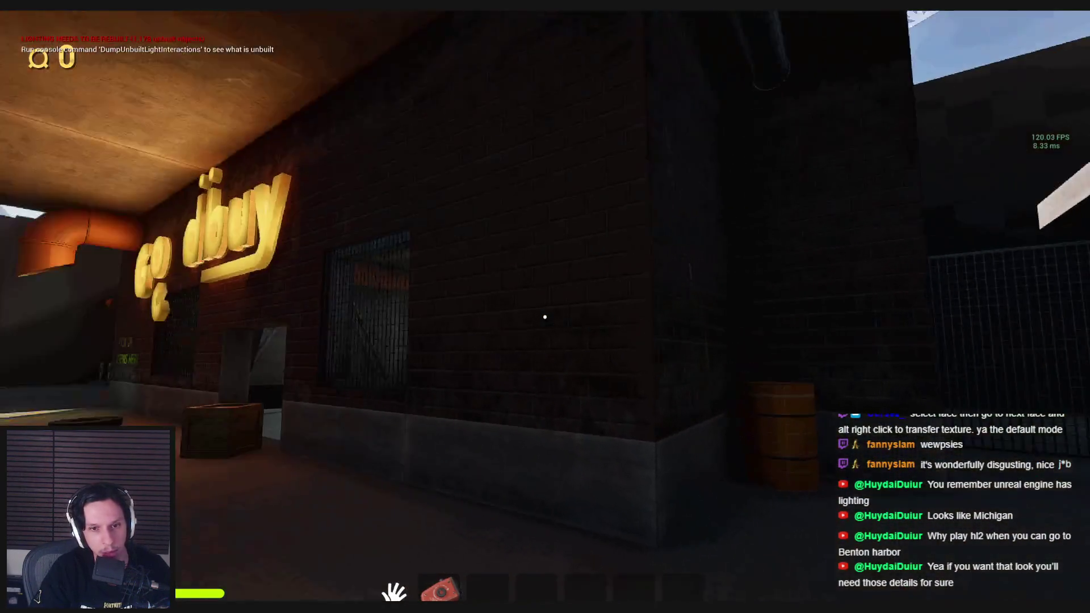
key(w)
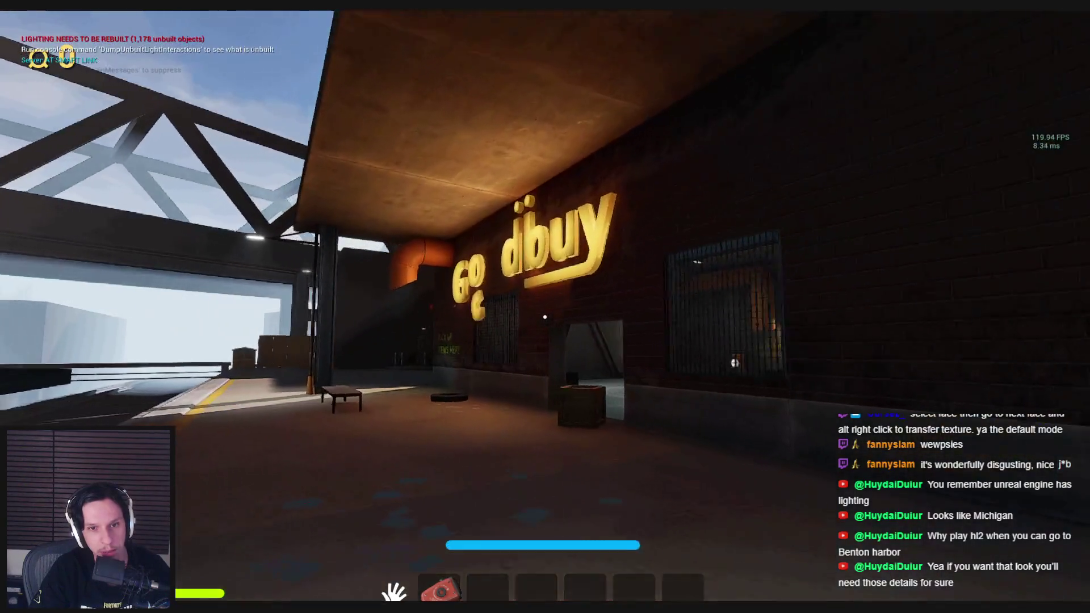
key(w)
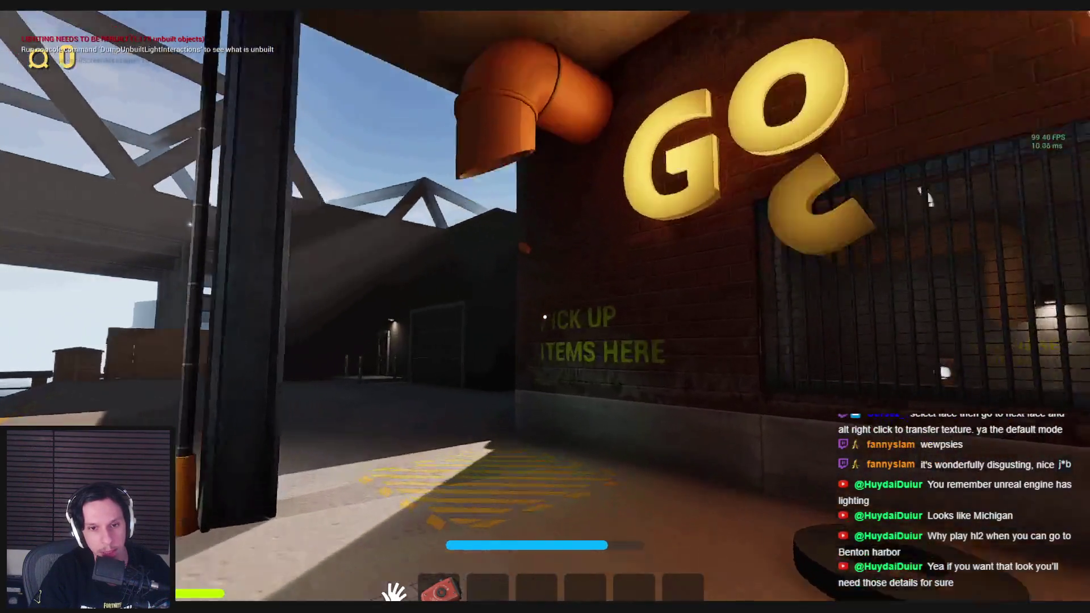
Back away to view the whole Goodbuy building, approach the yellow van, then step back toward the storefront
key(s)
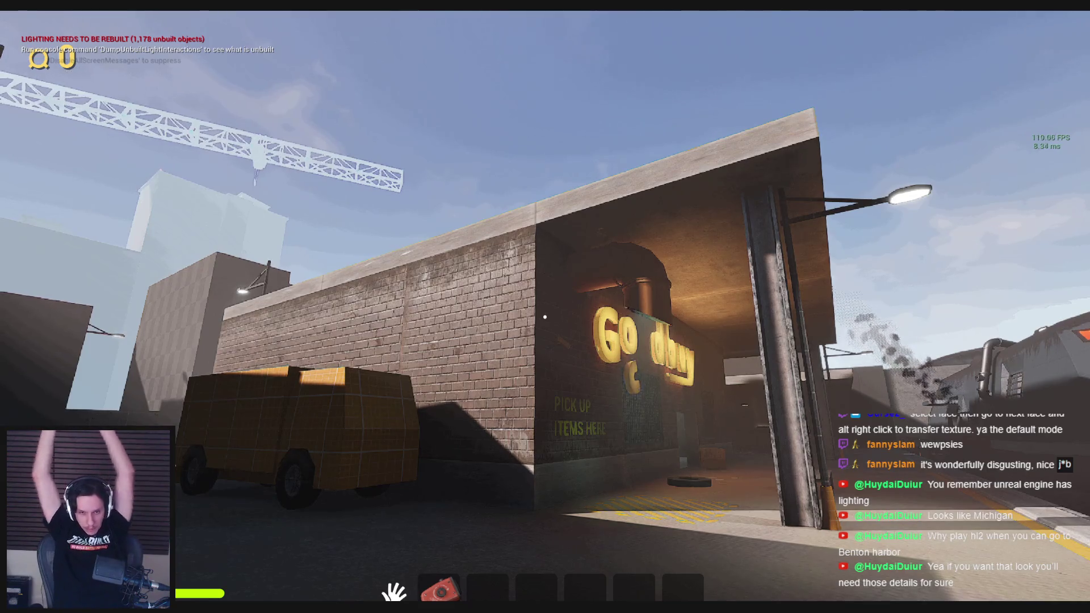
key(w)
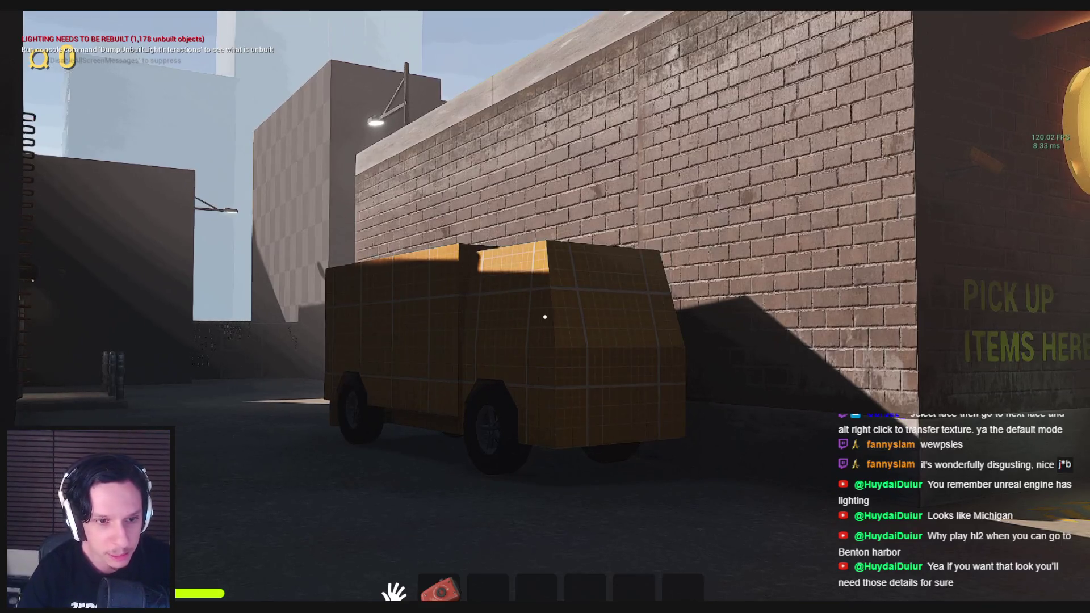
key(s)
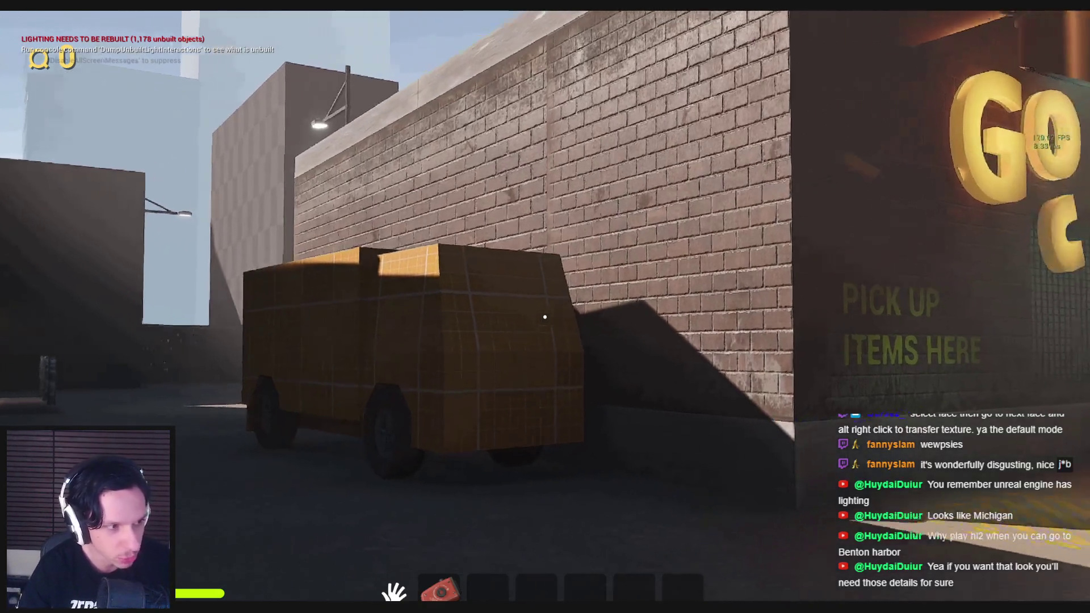
key(s)
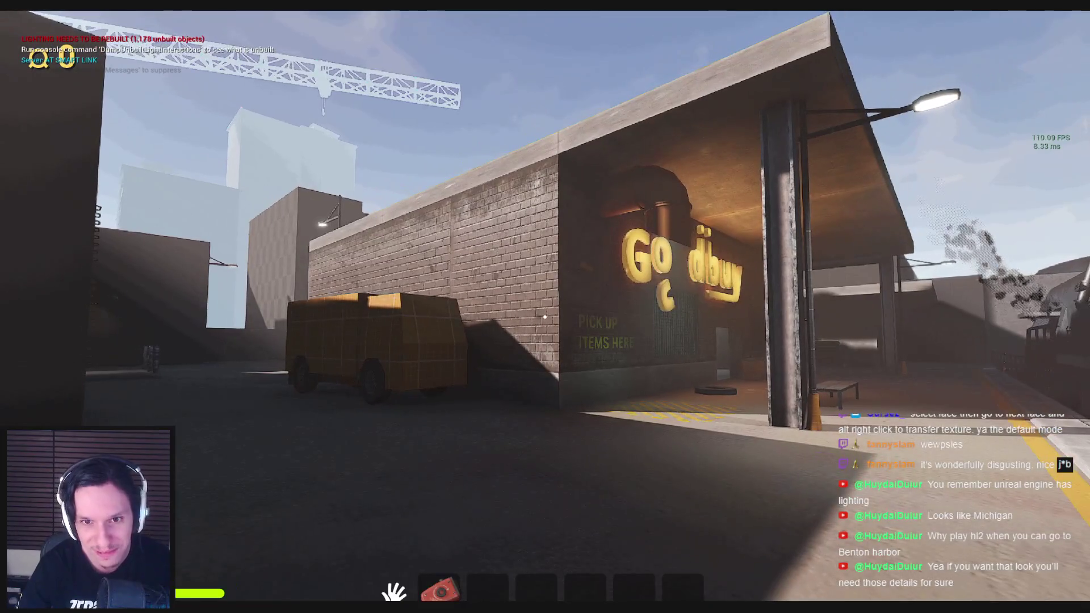